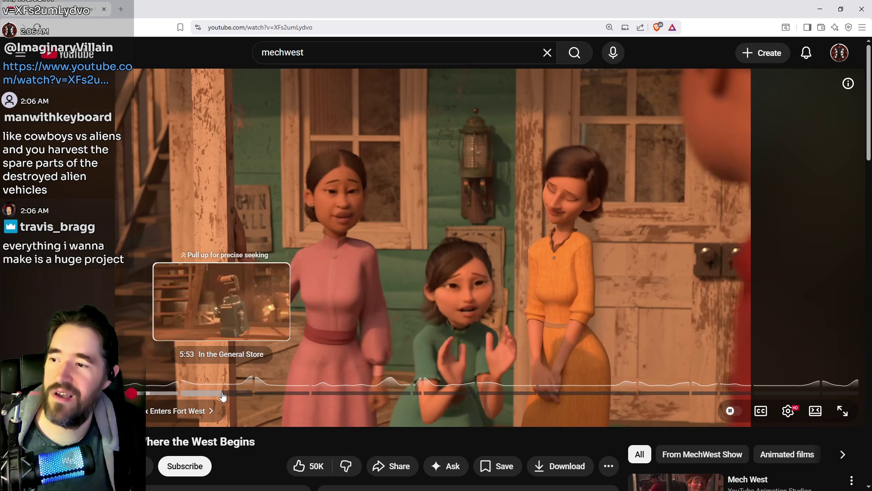
Skip the Mech West video past the General Store and Pearl Meets Six chapters and resume playback.
{"action": "left_click", "coordinate": [221, 394]}
{"action": "left_click", "coordinate": [240, 393]}
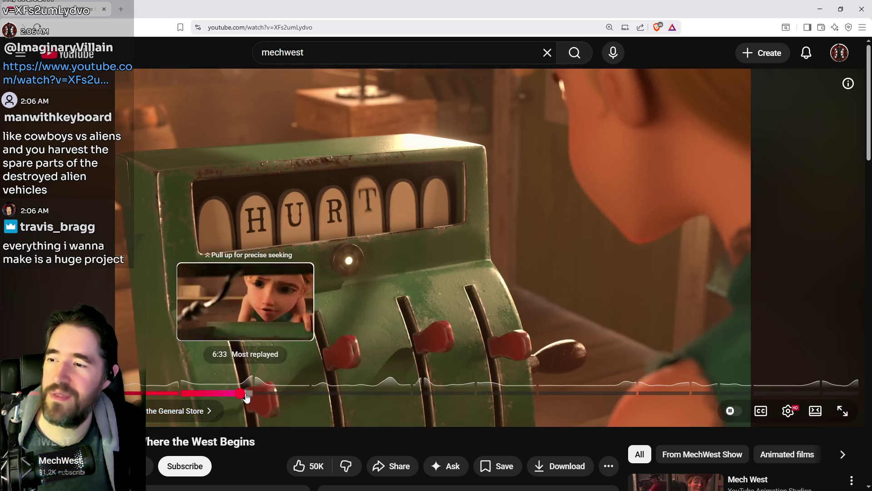
{"action": "left_click", "coordinate": [252, 394]}
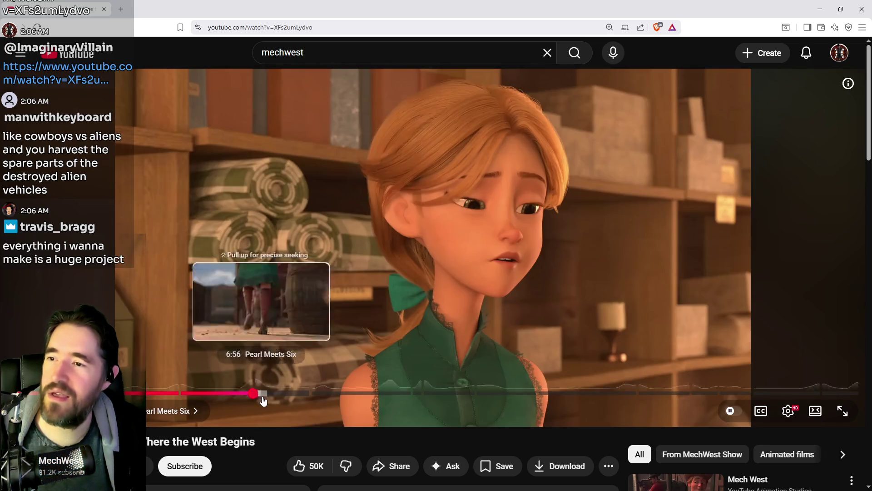
{"action": "left_click", "coordinate": [263, 394]}
{"action": "left_click", "coordinate": [270, 394]}
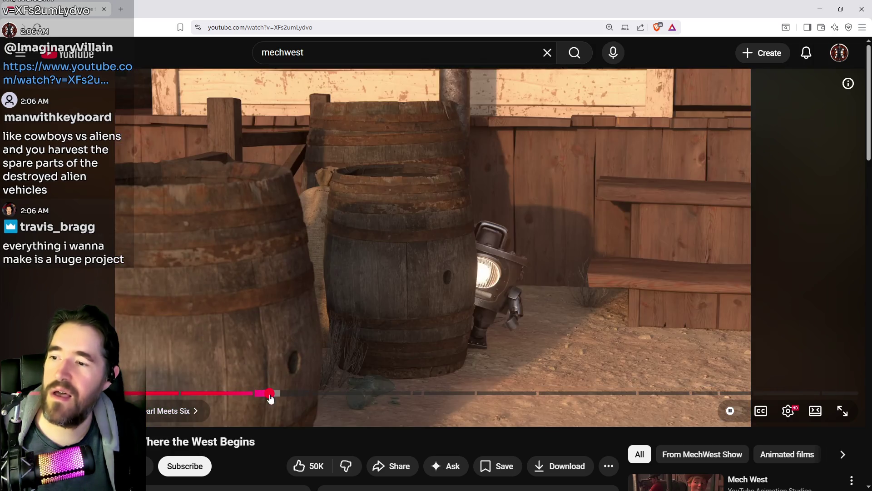
{"action": "left_click", "coordinate": [296, 362]}
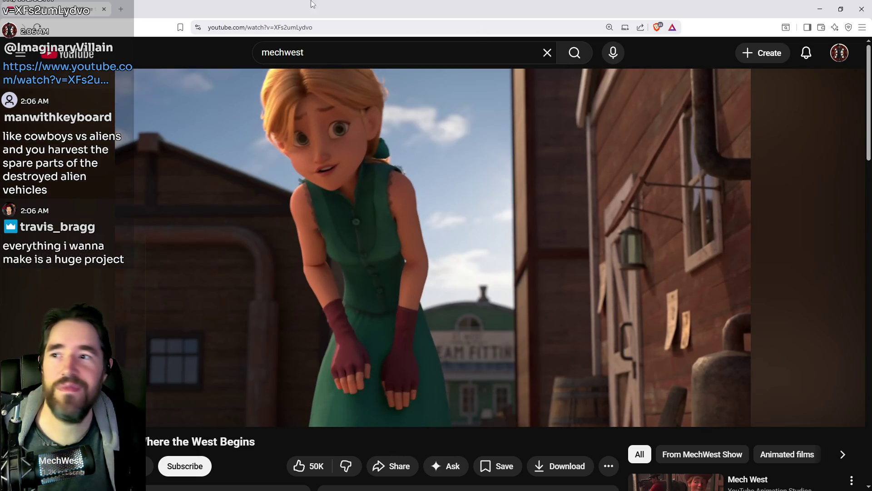
{"action": "key", "text": "alt+Tab"}
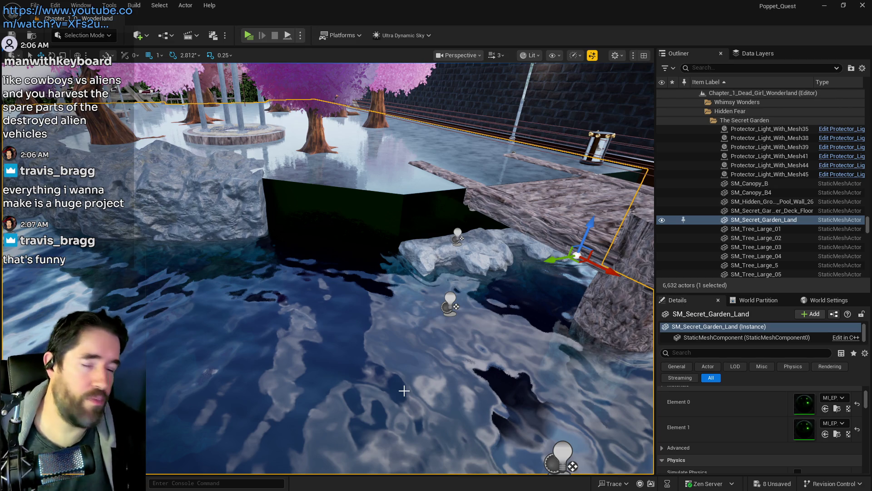
{"action": "key", "text": "1"}
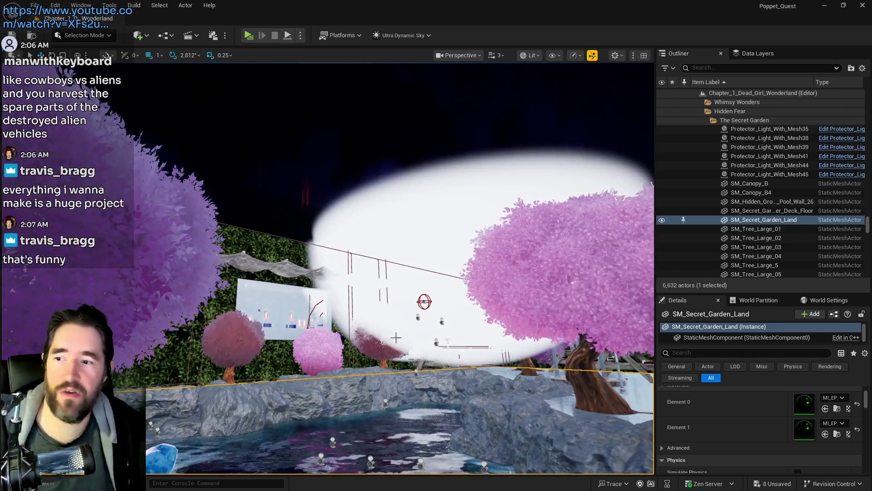
{"action": "key", "text": "2"}
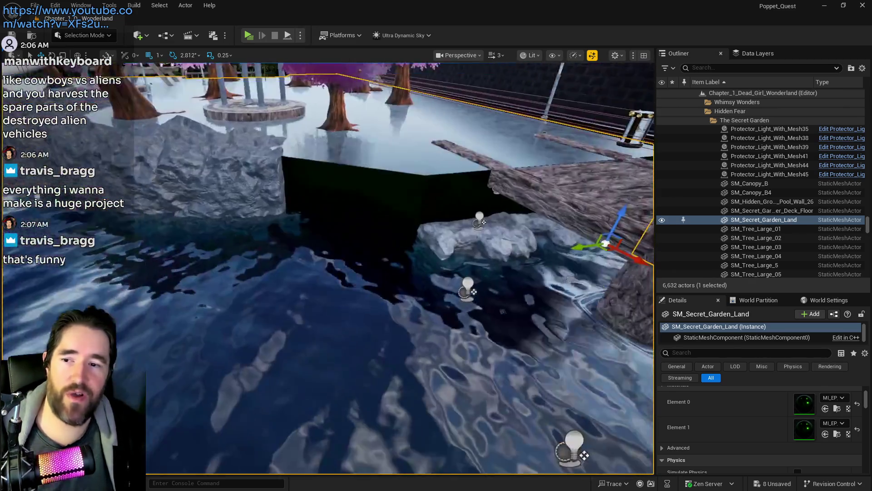
{"action": "key", "text": "1"}
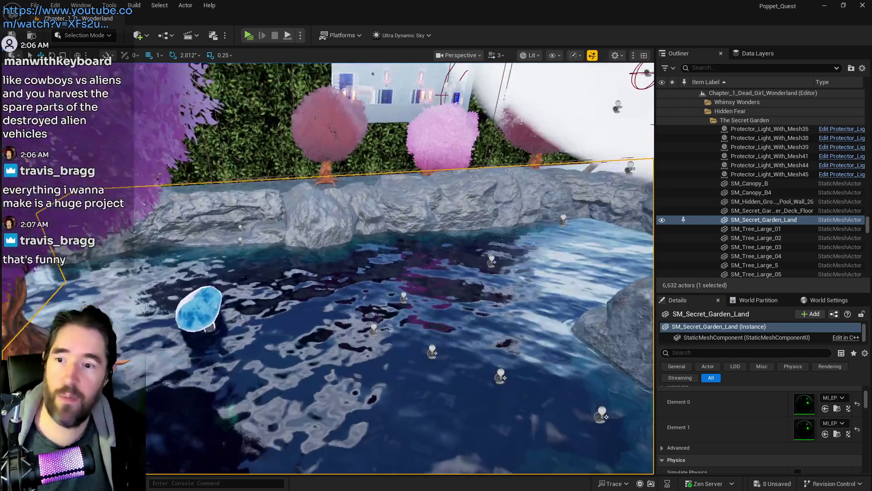
{"action": "scroll", "coordinate": [762, 419], "scroll_direction": "down", "scroll_amount": 2}
{"action": "scroll", "coordinate": [751, 427], "scroll_direction": "up", "scroll_amount": 3}
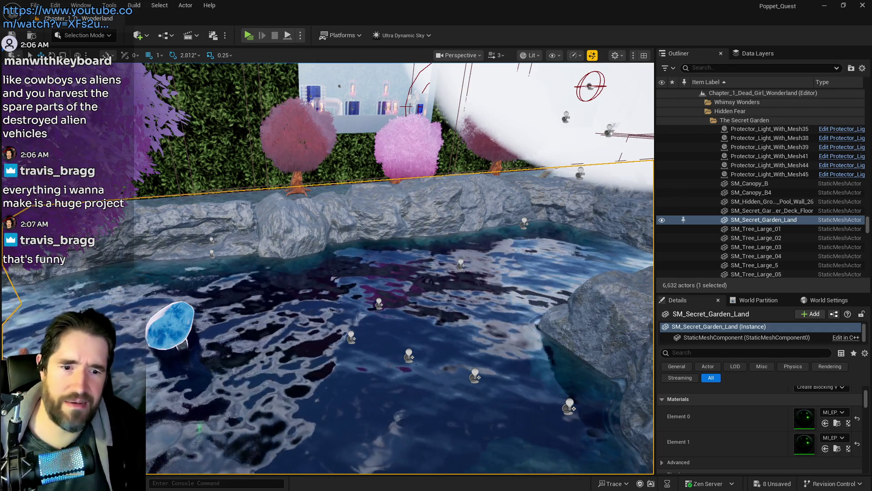
{"action": "key", "text": "ctrl+space"}
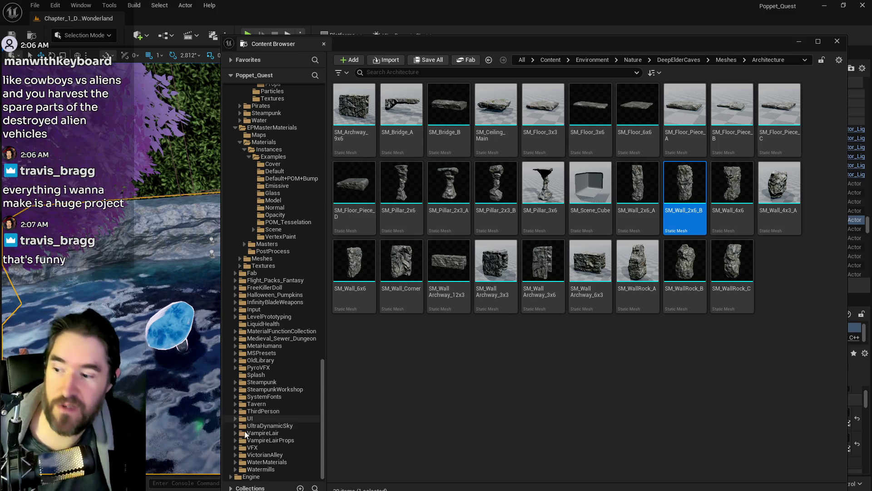
{"action": "scroll", "coordinate": [241, 404], "scroll_direction": "up", "scroll_amount": 7}
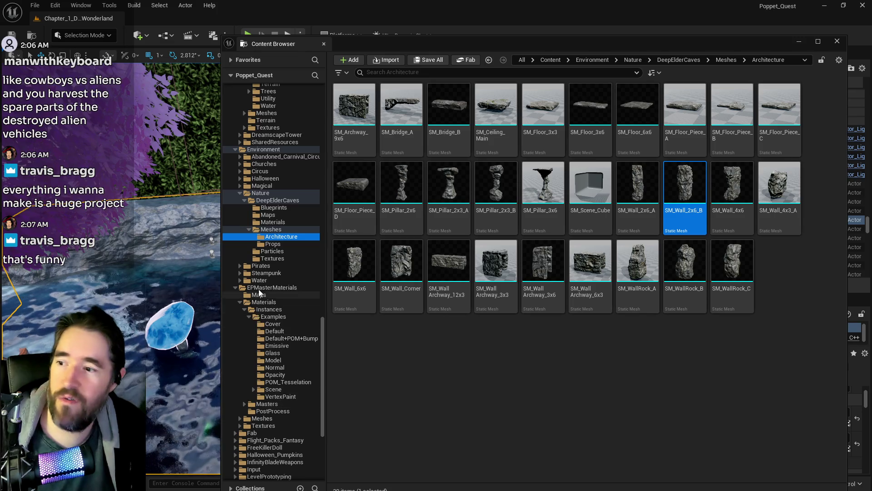
{"action": "left_click", "coordinate": [241, 273]}
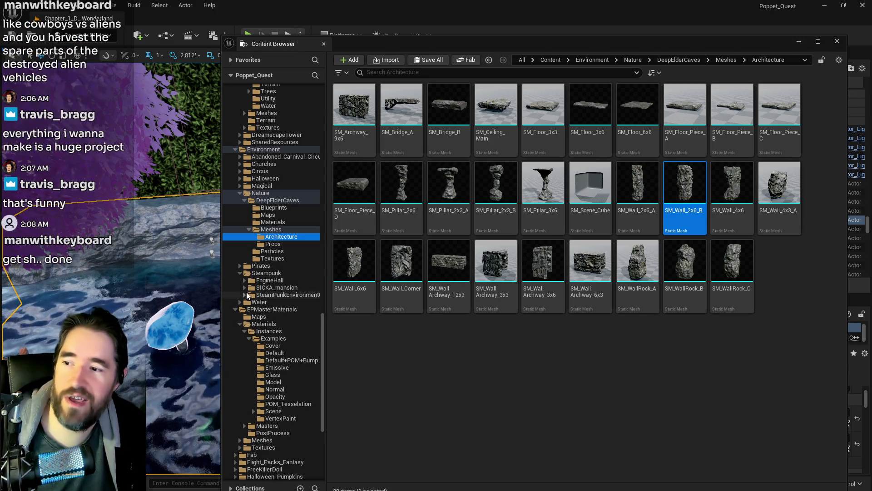
{"action": "left_click", "coordinate": [240, 274]}
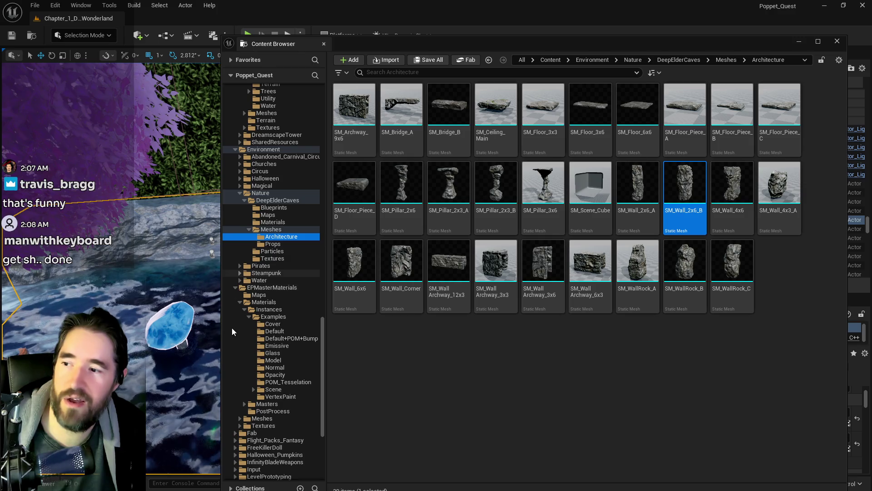
{"action": "scroll", "coordinate": [230, 348], "scroll_direction": "down", "scroll_amount": 7}
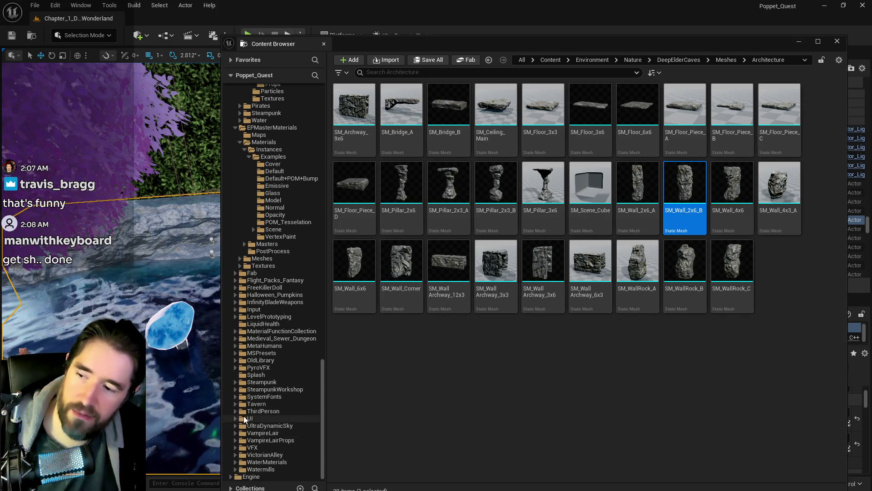
{"action": "scroll", "coordinate": [244, 396], "scroll_direction": "up", "scroll_amount": 10}
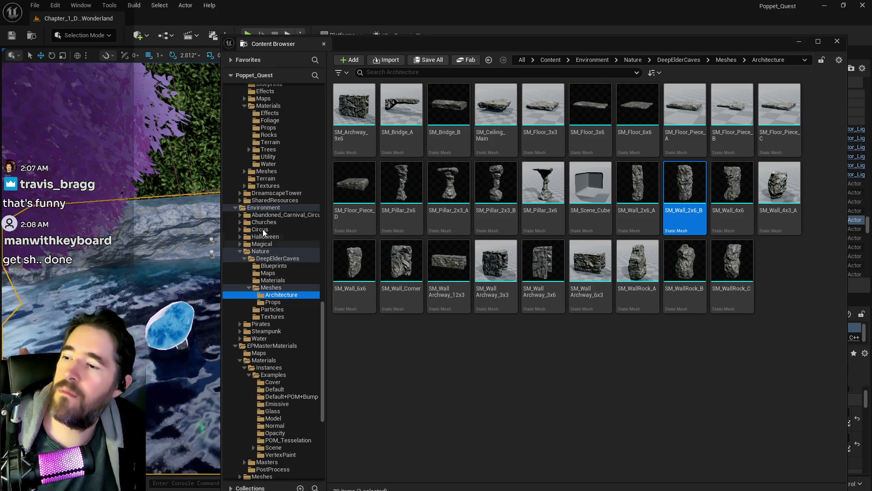
{"action": "left_click", "coordinate": [240, 251]}
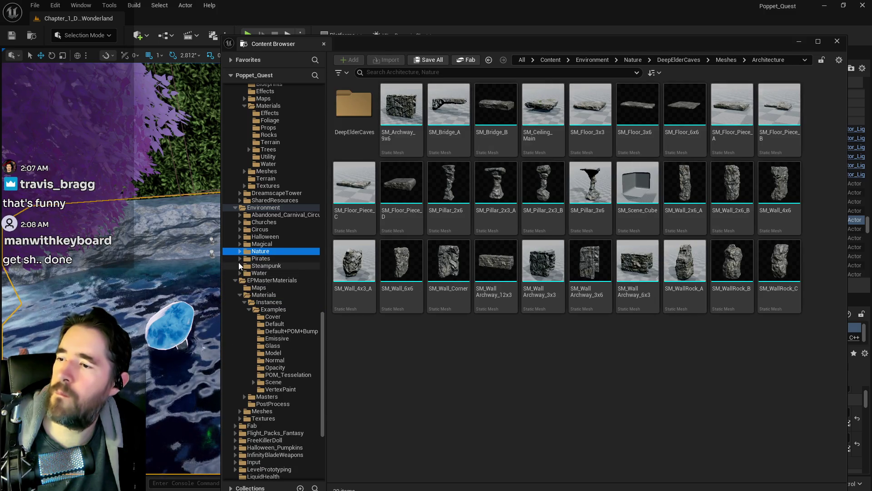
{"action": "left_click", "coordinate": [239, 266]}
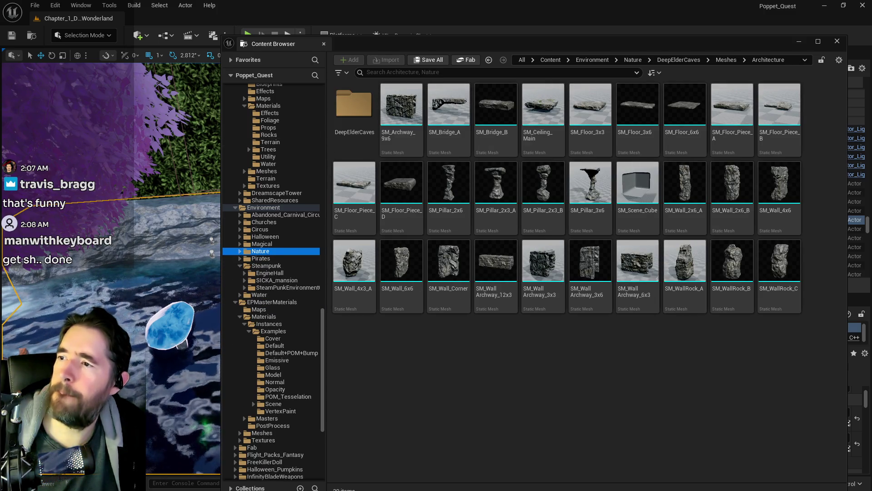
{"action": "left_click", "coordinate": [637, 184]}
{"action": "left_click", "coordinate": [798, 41]}
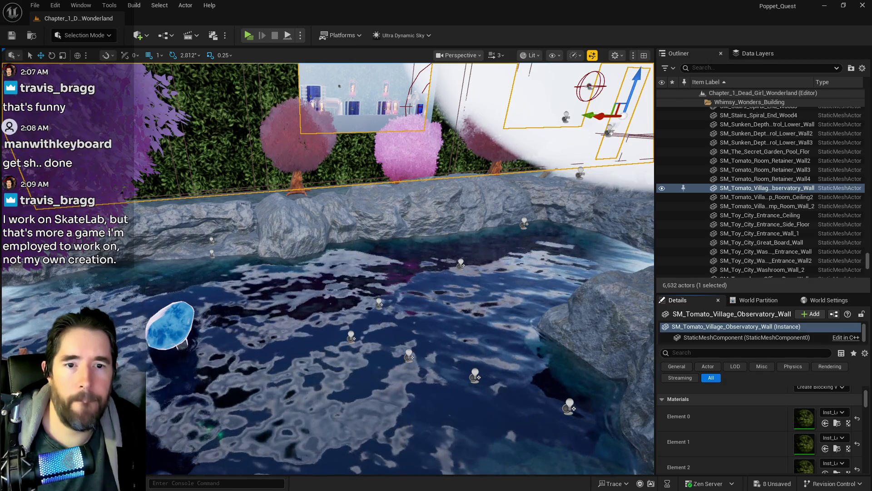
Pick Inst_Grass_Plane from the Victorian_House tiling materials, then fly the view over the pool.
{"action": "left_click", "coordinate": [838, 423]}
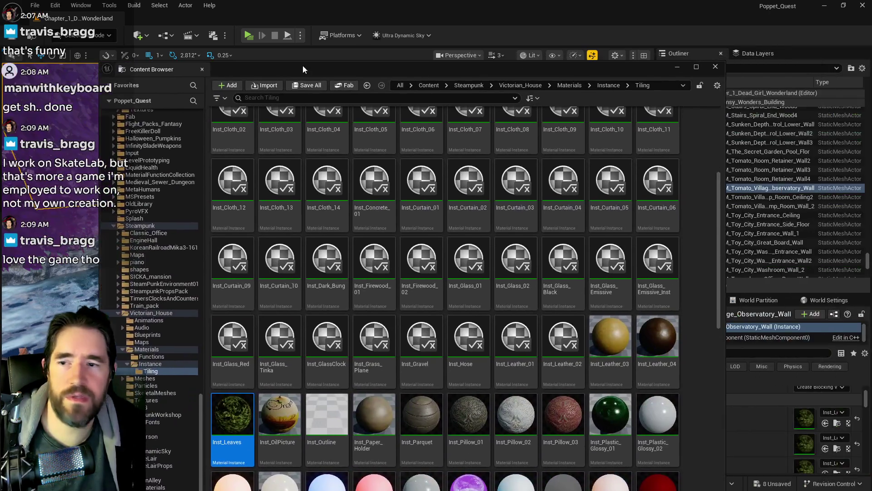
{"action": "scroll", "coordinate": [40, 290], "scroll_direction": "up", "scroll_amount": 4}
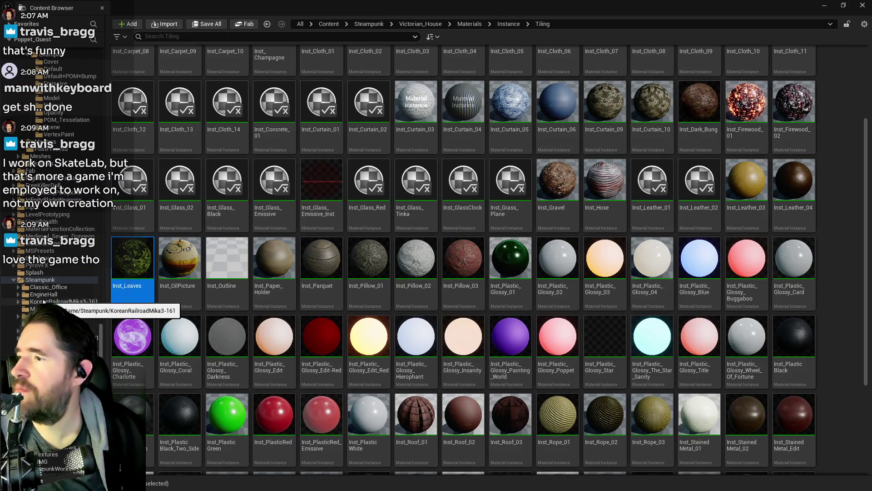
{"action": "mouse_move", "coordinate": [620, 275]}
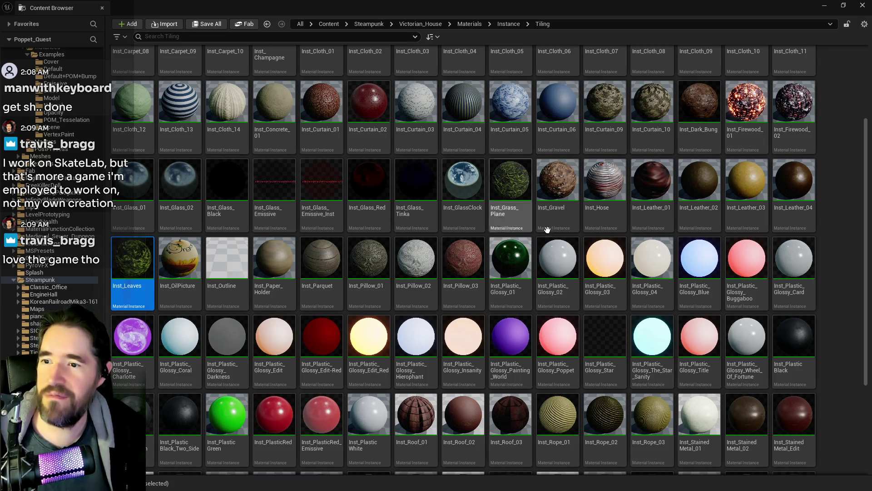
{"action": "left_click", "coordinate": [510, 191]}
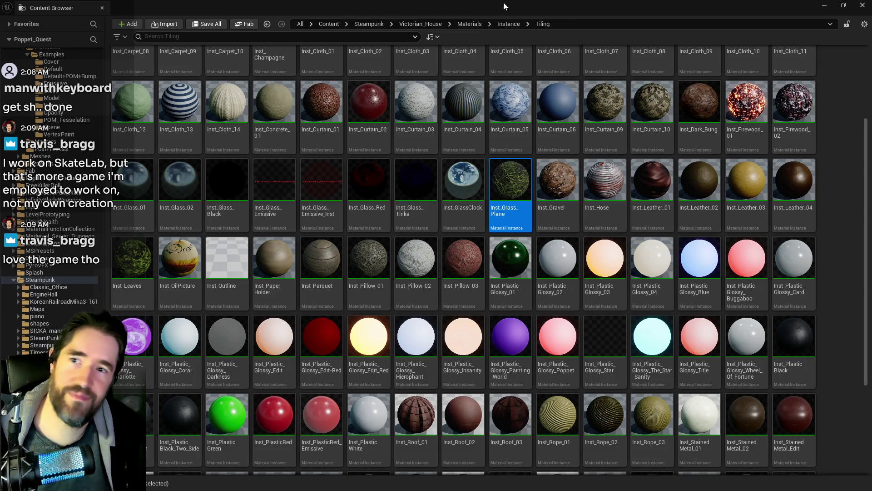
{"action": "left_click", "coordinate": [504, 2]}
{"action": "mouse_move", "coordinate": [400, 268]}
{"action": "left_mouse_down"}
{"action": "mouse_move", "coordinate": [373, 273]}
{"action": "mouse_move", "coordinate": [345, 237]}
{"action": "mouse_move", "coordinate": [242, 294]}
{"action": "left_mouse_up"}
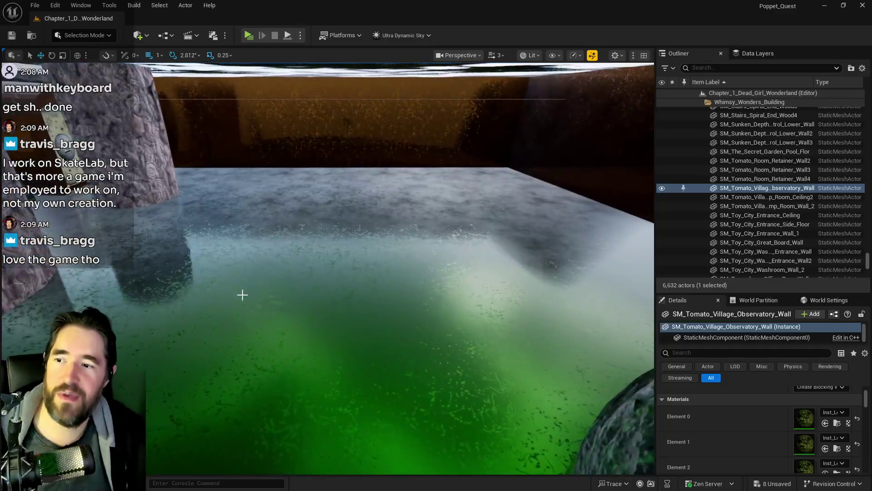
Undo the wrong material on SM_Secret_Garden_Land and assign Inst_Grass_Plane to Element 1.
{"action": "left_click", "coordinate": [241, 294]}
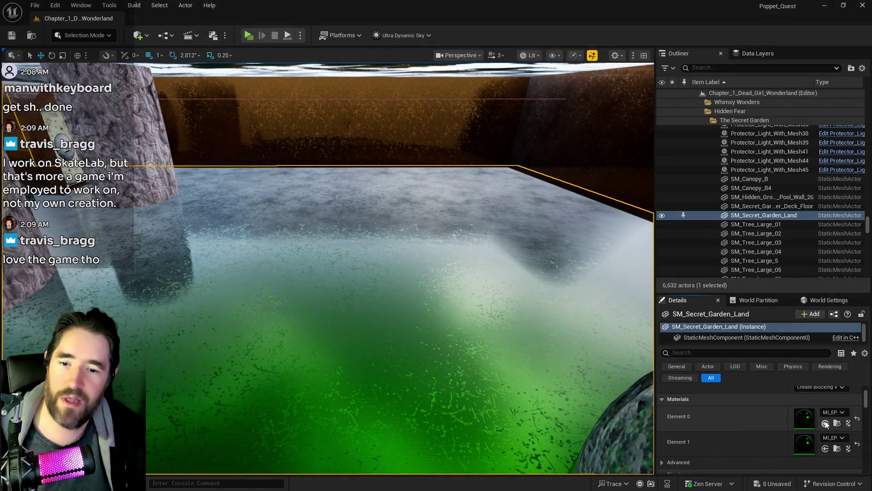
{"action": "key", "text": "ctrl+z"}
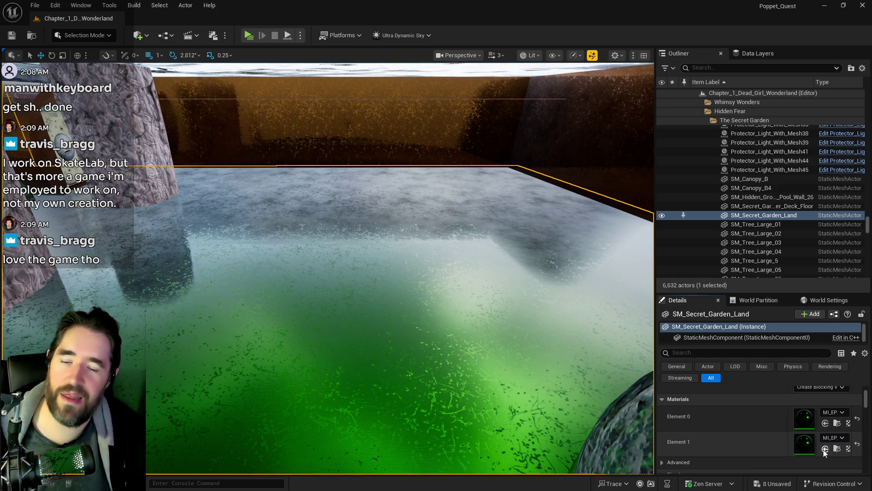
{"action": "left_click", "coordinate": [825, 449]}
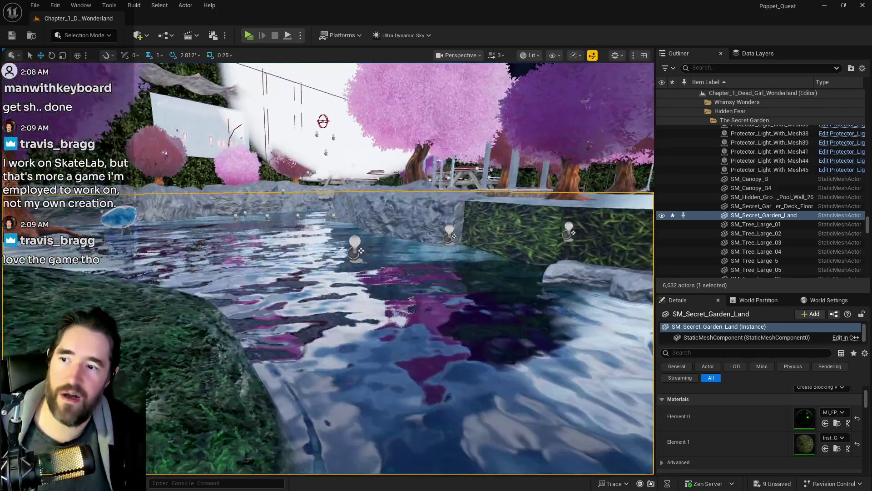
{"action": "left_click_drag", "start_coordinate": [508, 384], "coordinate": [509, 383]}
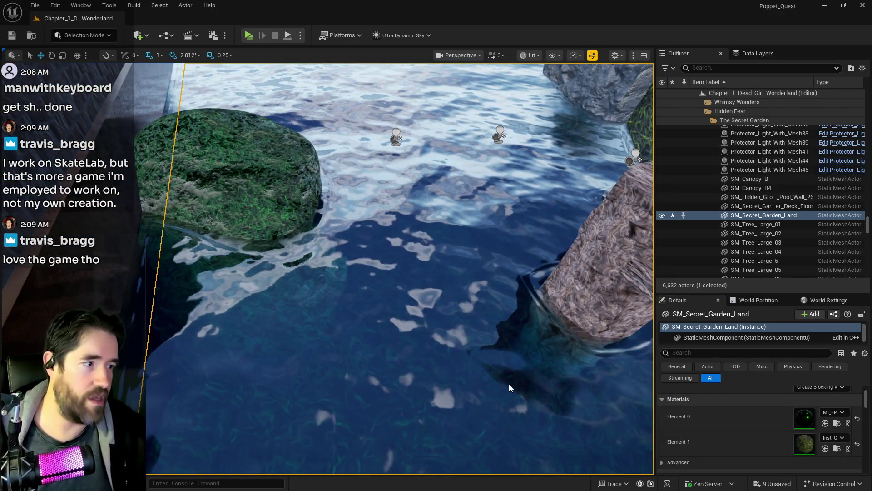
Save the level, then select the rock SM_Wall_Corner3 from a wide garden view.
{"action": "key", "text": "ctrl+s"}
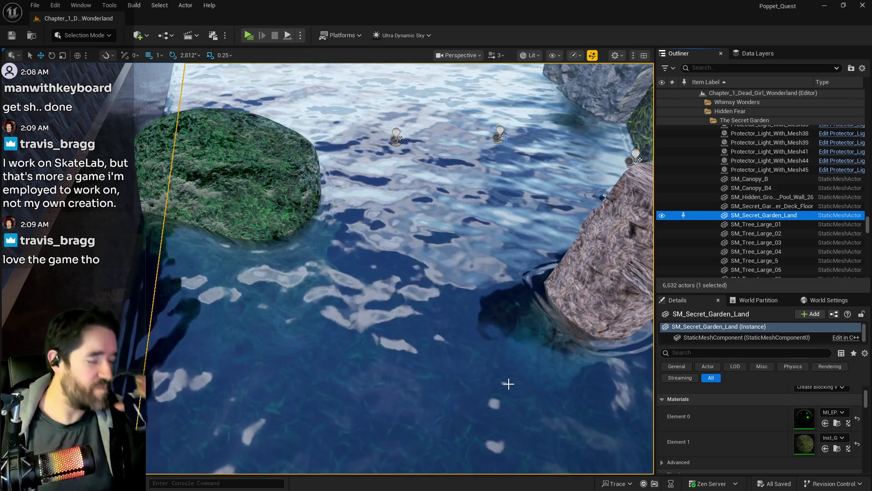
{"action": "mouse_move", "coordinate": [430, 367]}
{"action": "left_mouse_down"}
{"action": "mouse_move", "coordinate": [386, 318]}
{"action": "mouse_move", "coordinate": [386, 365]}
{"action": "left_mouse_up"}
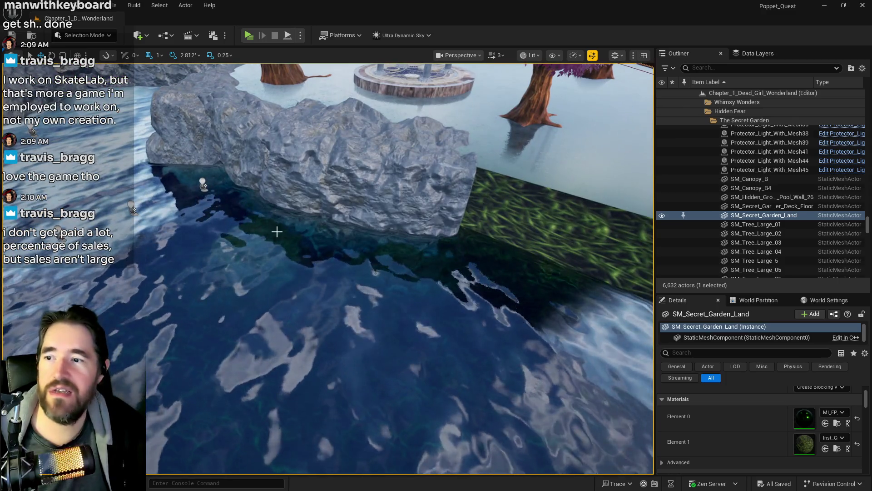
{"action": "left_click", "coordinate": [277, 232]}
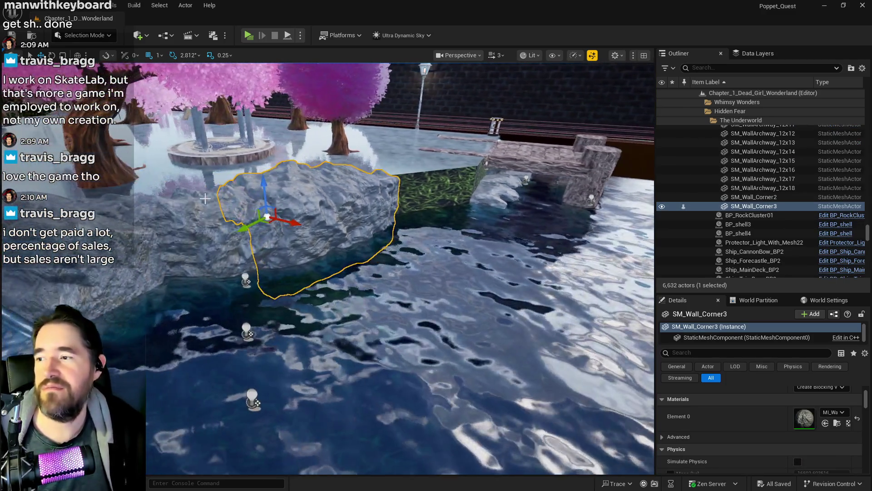
Copy the mossy rock SM_Rock58 into SM_Rock186 on the pond floor, then inspect SM_Wall_6x12.
{"action": "left_click", "coordinate": [177, 212]}
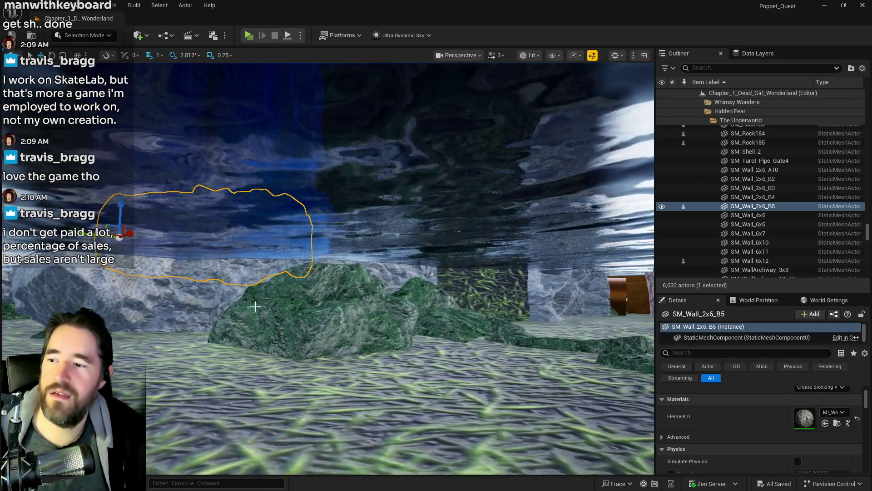
{"action": "left_click", "coordinate": [256, 306]}
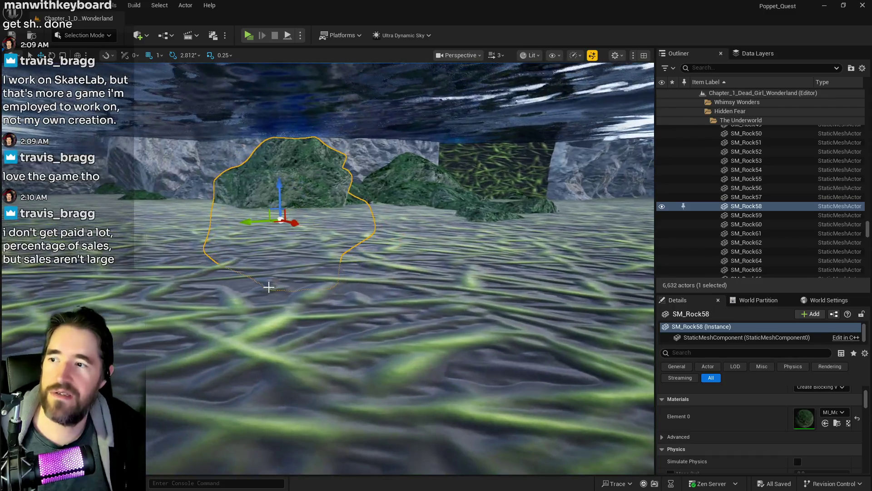
{"action": "left_click", "coordinate": [290, 215]}
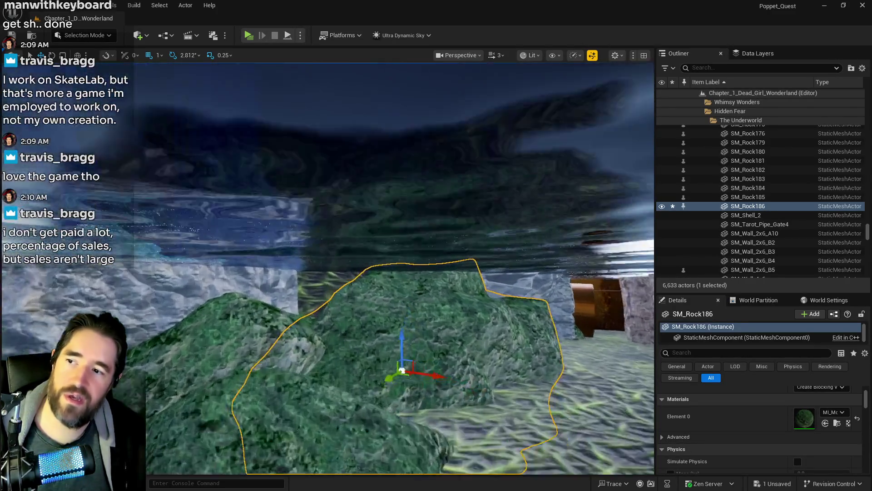
{"action": "scroll", "coordinate": [400, 268], "scroll_direction": "up", "scroll_amount": 2}
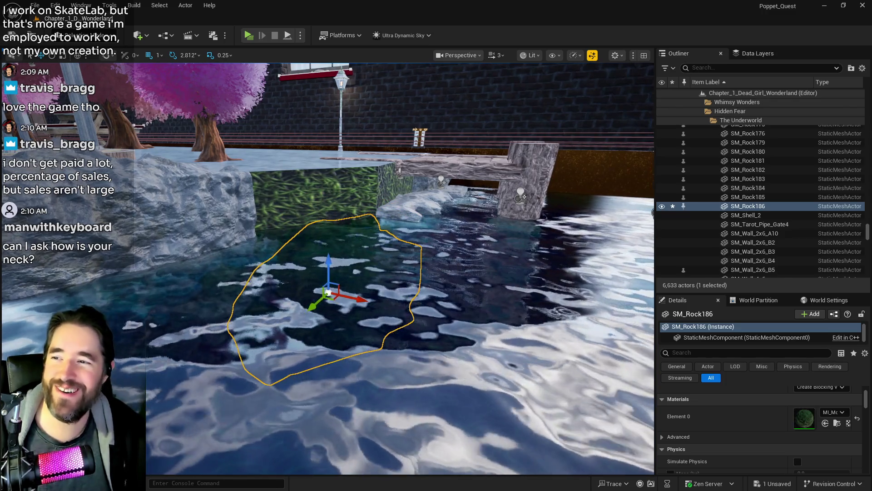
{"action": "left_click", "coordinate": [747, 205]}
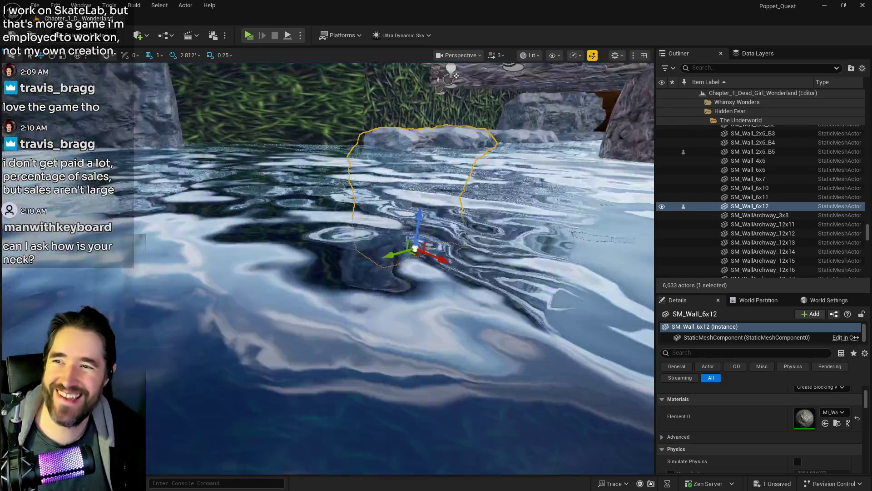
Alt-drag SM_Wall_Corner3 into the copy SM_Wall_Corner4 and position it over the green patch.
{"action": "left_click", "coordinate": [309, 246]}
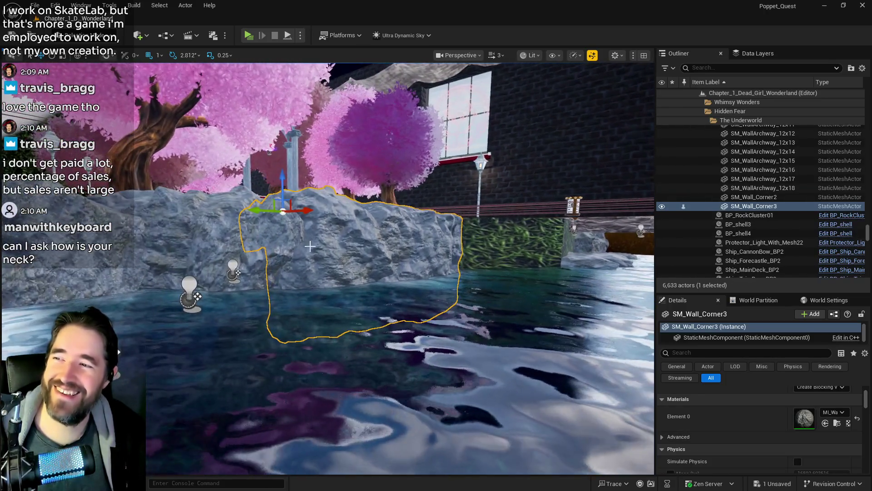
{"action": "mouse_move", "coordinate": [257, 213]}
{"action": "left_mouse_down"}
{"action": "mouse_move", "coordinate": [499, 230]}
{"action": "mouse_move", "coordinate": [488, 232]}
{"action": "mouse_move", "coordinate": [498, 270]}
{"action": "left_mouse_up"}
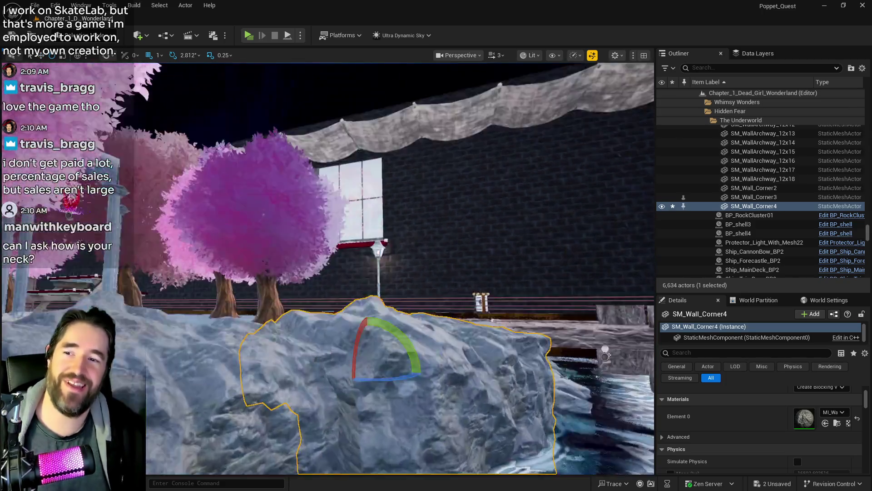
{"action": "key", "text": "r"}
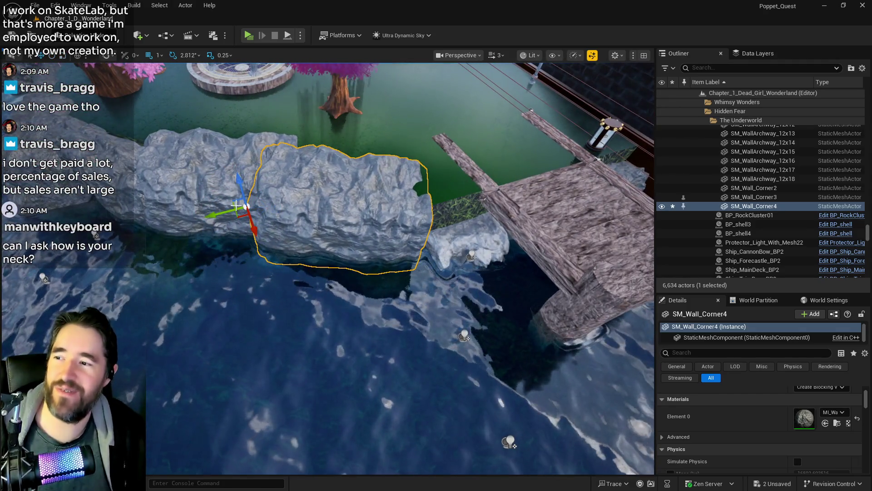
{"action": "left_click_drag", "start_coordinate": [219, 211], "coordinate": [227, 211]}
{"action": "left_click_drag", "start_coordinate": [258, 237], "coordinate": [256, 222]}
{"action": "mouse_move", "coordinate": [244, 177]}
{"action": "left_mouse_down"}
{"action": "mouse_move", "coordinate": [251, 184]}
{"action": "mouse_move", "coordinate": [254, 177]}
{"action": "left_mouse_up"}
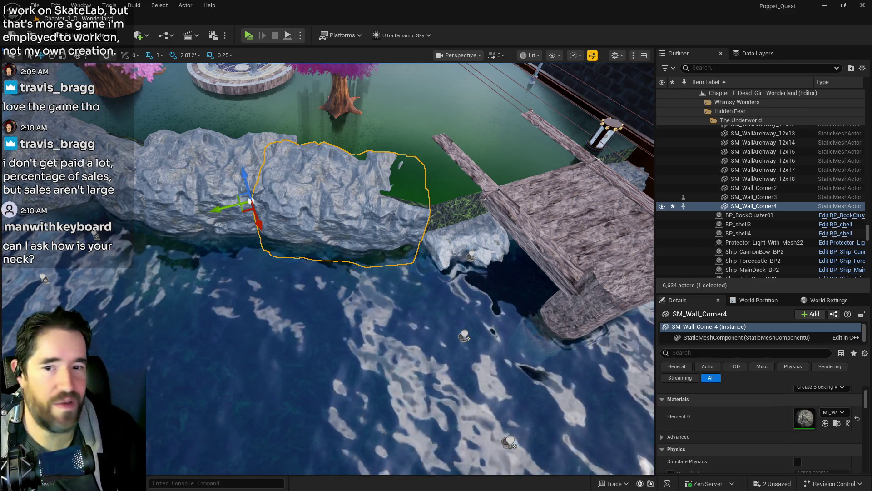
{"action": "left_click_drag", "start_coordinate": [241, 181], "coordinate": [248, 170]}
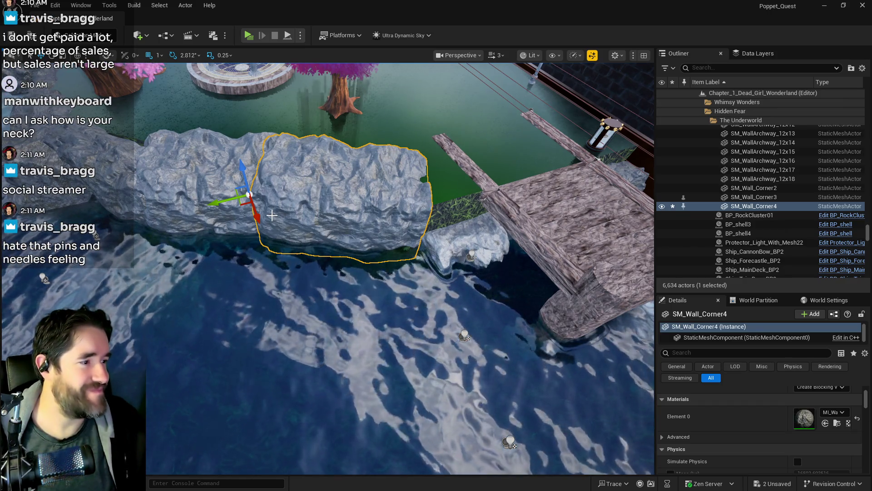
Frame and fly around the rock wall pieces along the pool toward the brick wall.
{"action": "left_click_drag", "start_coordinate": [247, 269], "coordinate": [177, 231]}
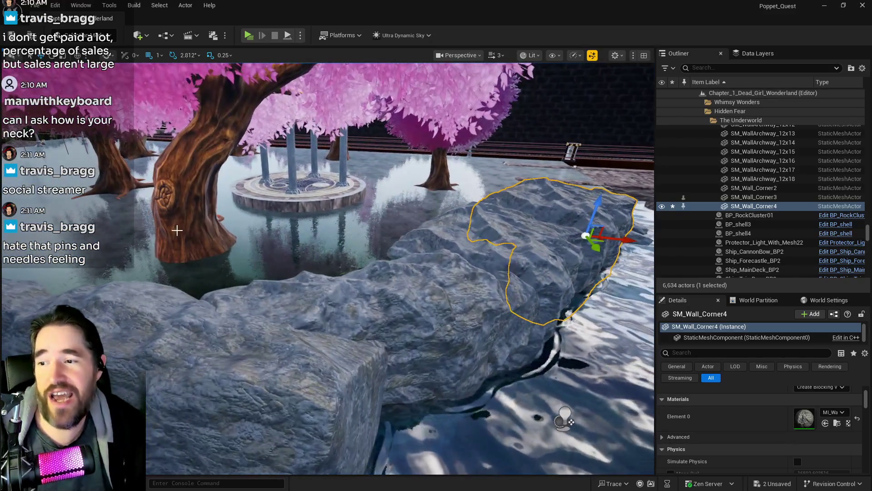
{"action": "left_click", "coordinate": [254, 345]}
{"action": "key", "text": "f"}
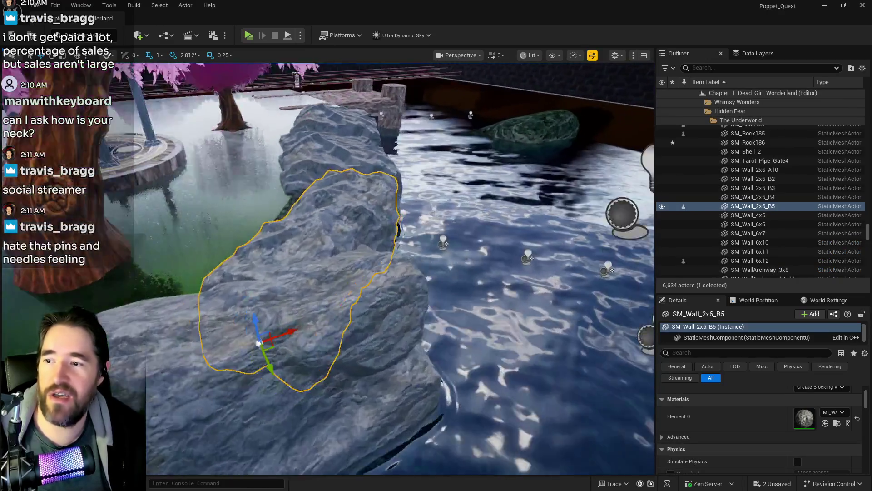
{"action": "left_click_drag", "start_coordinate": [255, 345], "coordinate": [255, 264]}
{"action": "left_click_drag", "start_coordinate": [376, 254], "coordinate": [374, 228]}
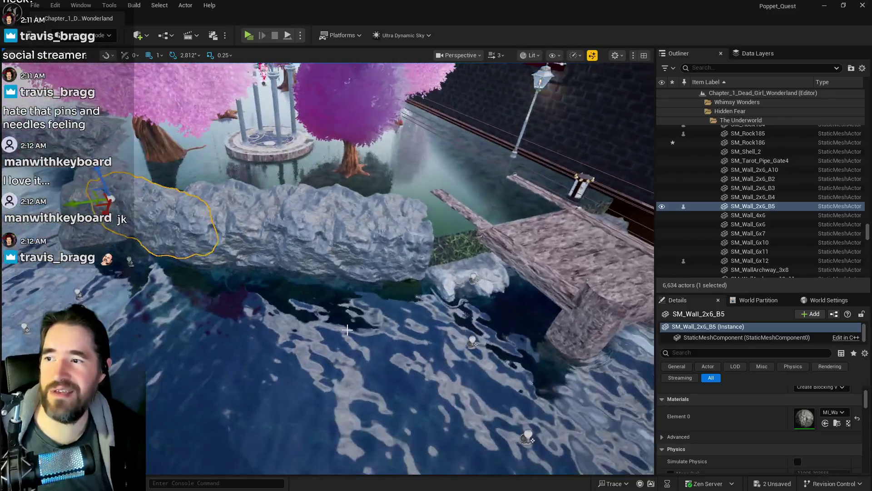
{"action": "left_click", "coordinate": [314, 214]}
{"action": "key", "text": "f"}
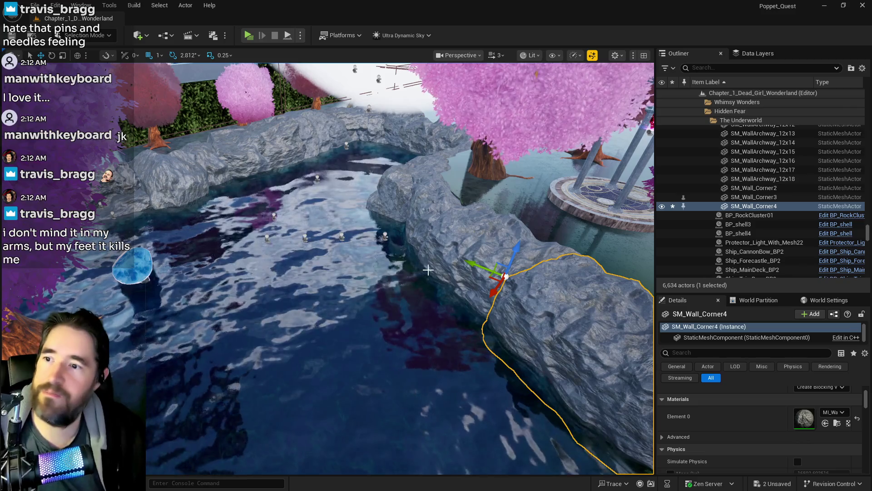
{"action": "mouse_move", "coordinate": [444, 234]}
{"action": "left_mouse_down"}
{"action": "mouse_move", "coordinate": [373, 212]}
{"action": "mouse_move", "coordinate": [453, 208]}
{"action": "mouse_move", "coordinate": [420, 252]}
{"action": "mouse_move", "coordinate": [418, 227]}
{"action": "mouse_move", "coordinate": [399, 246]}
{"action": "mouse_move", "coordinate": [384, 244]}
{"action": "left_mouse_up"}
{"action": "left_click", "coordinate": [420, 253]}
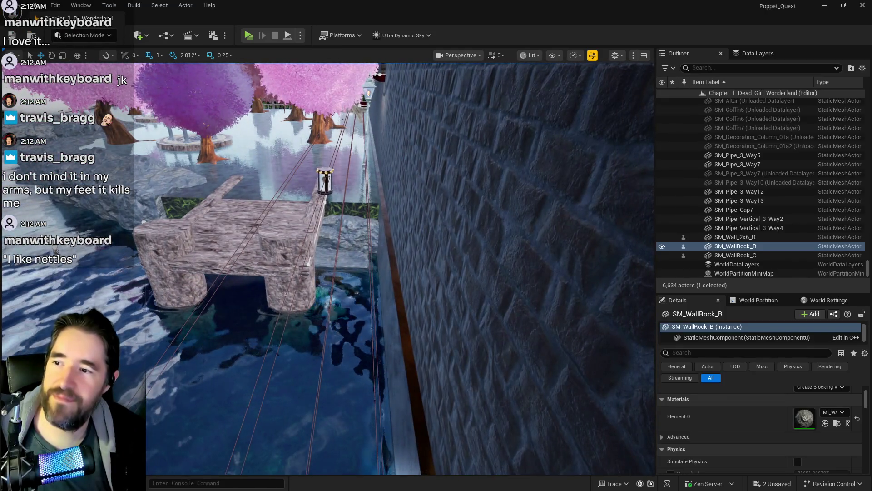
Duplicate SM_Wall_2x6_A10 into a smaller, rotated copy SM_Wall_2x6_A12 beside the pier.
{"action": "left_click", "coordinate": [359, 232]}
{"action": "key", "text": "f"}
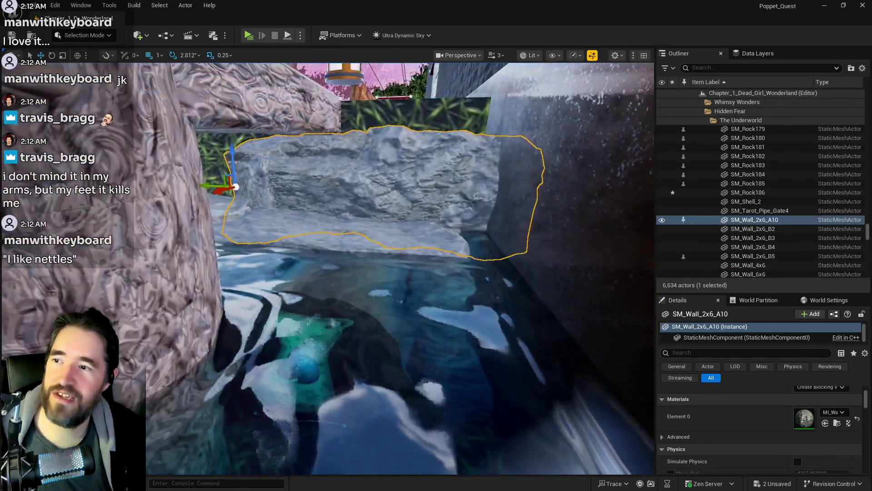
{"action": "left_click_drag", "start_coordinate": [283, 218], "coordinate": [286, 183]}
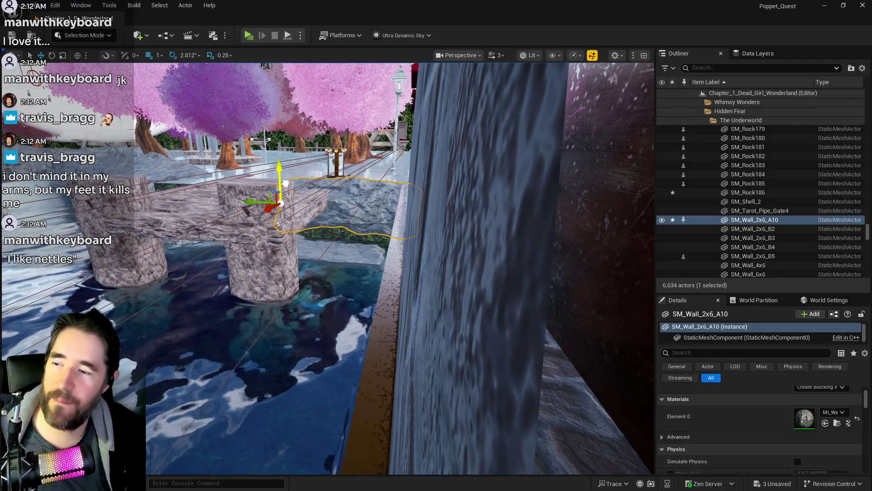
{"action": "key", "text": "ctrl+z"}
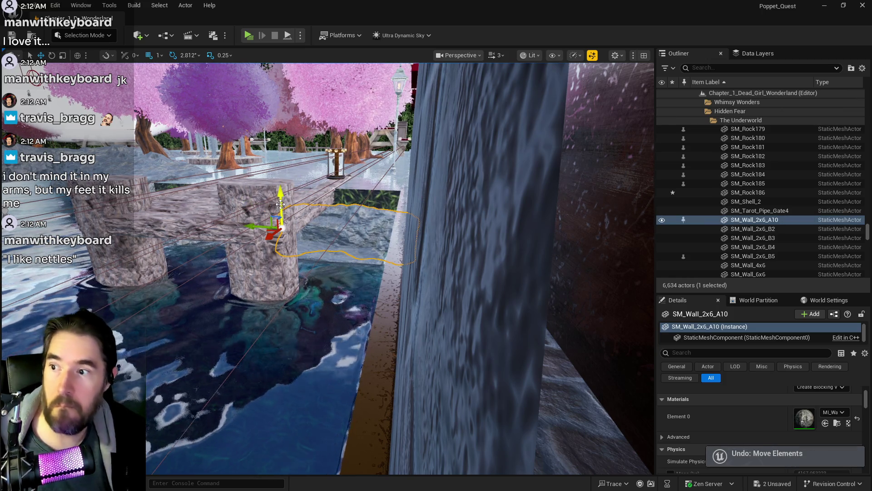
{"action": "key", "text": "ctrl+d"}
{"action": "mouse_move", "coordinate": [275, 195]}
{"action": "left_mouse_down"}
{"action": "mouse_move", "coordinate": [317, 210]}
{"action": "mouse_move", "coordinate": [331, 204]}
{"action": "mouse_move", "coordinate": [294, 203]}
{"action": "left_mouse_up"}
{"action": "key", "text": "e"}
{"action": "key", "text": "r"}
{"action": "key", "text": "w"}
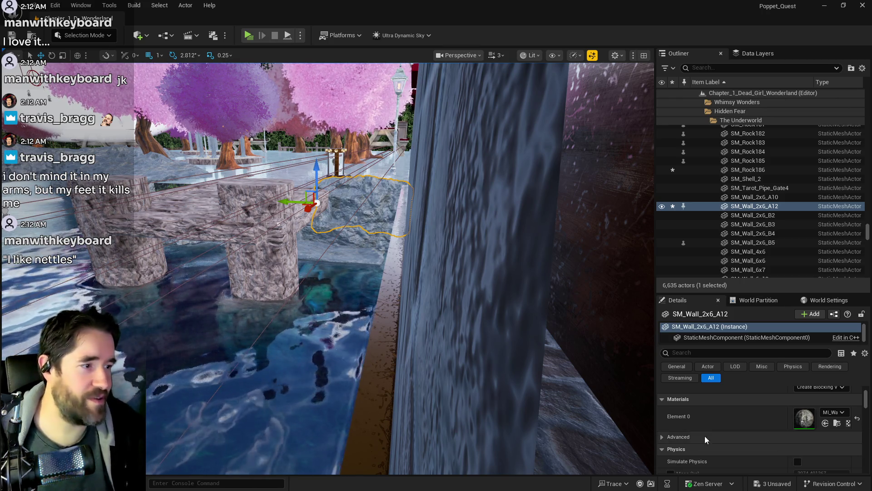
{"action": "key", "text": "f"}
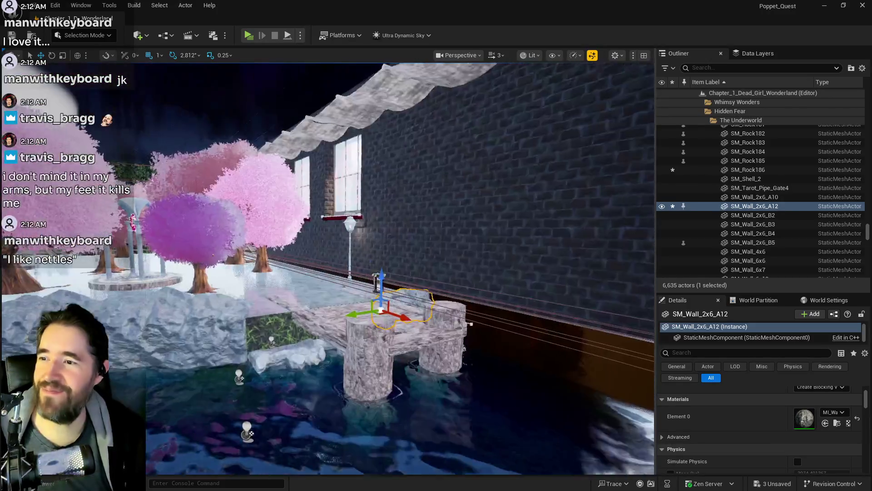
Alt-drag a second copy, SM_Wall_2x6_A13, and slide it left against the rock bank.
{"action": "left_click_drag", "start_coordinate": [366, 311], "coordinate": [154, 342]}
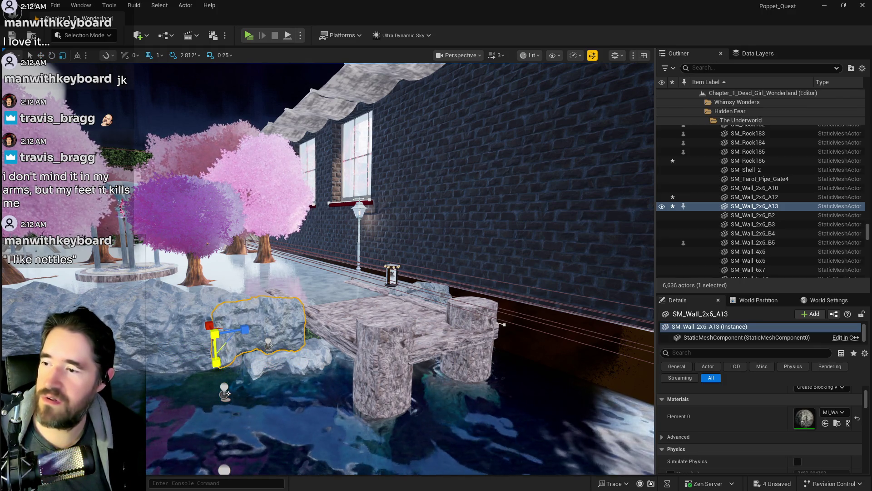
{"action": "key", "text": "w"}
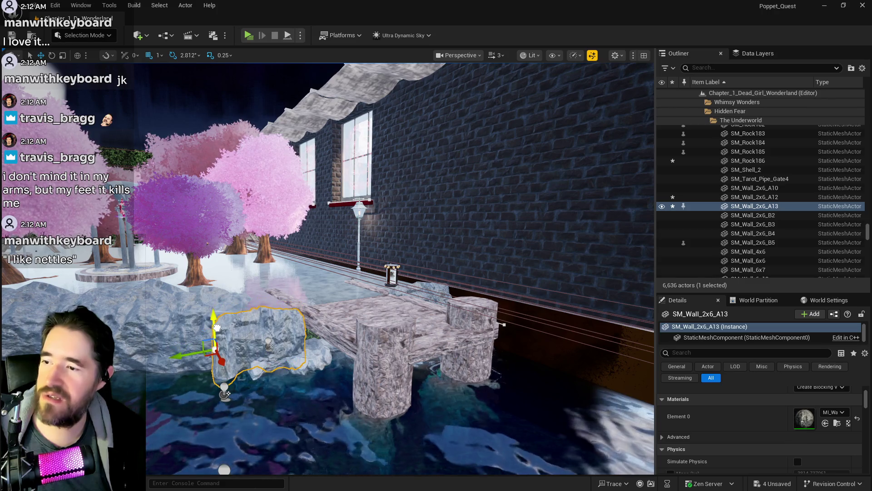
{"action": "scroll", "coordinate": [214, 325], "scroll_direction": "up", "scroll_amount": 10}
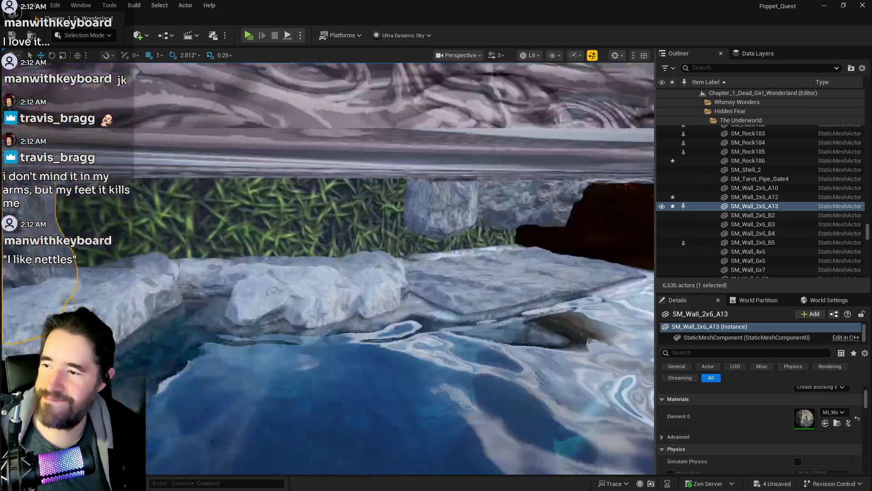
{"action": "scroll", "coordinate": [214, 324], "scroll_direction": "up", "scroll_amount": 10}
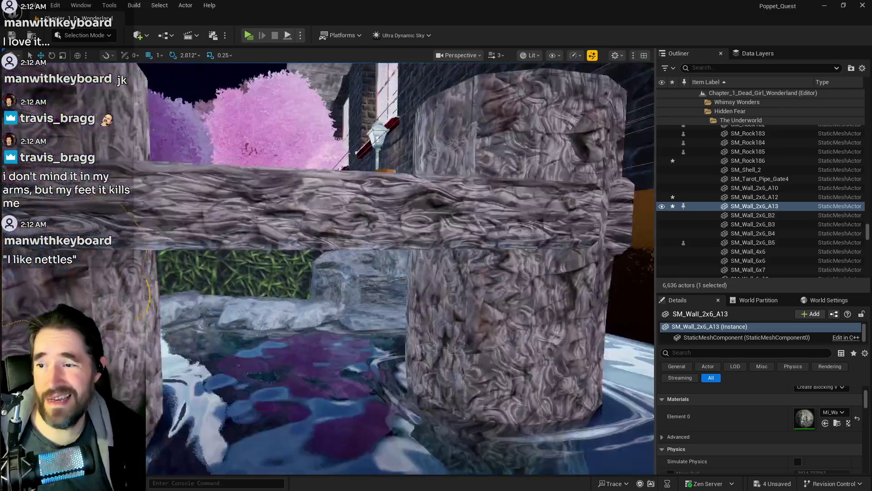
{"action": "key", "text": "f"}
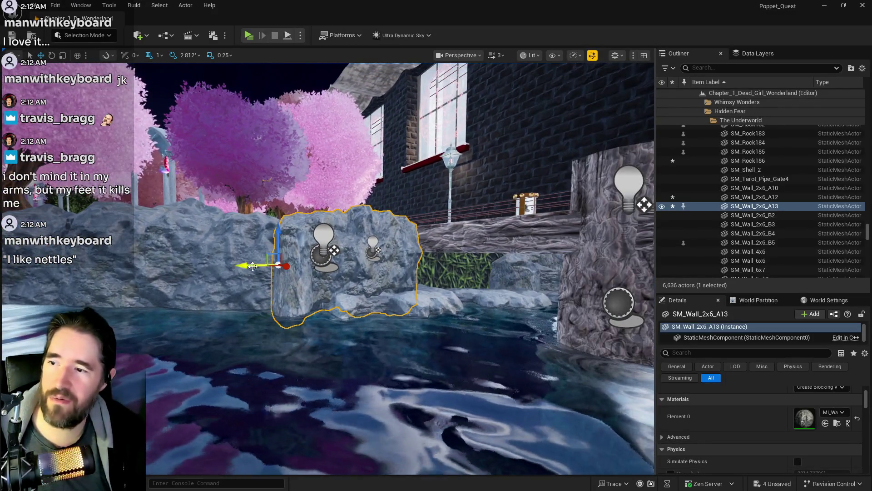
{"action": "left_click_drag", "start_coordinate": [253, 266], "coordinate": [216, 267]}
{"action": "left_click_drag", "start_coordinate": [149, 270], "coordinate": [144, 270]}
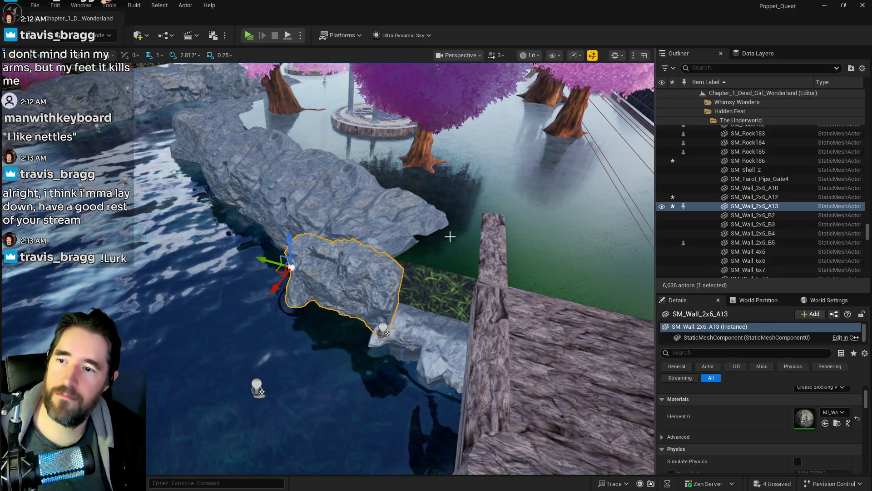
{"action": "left_click", "coordinate": [449, 236]}
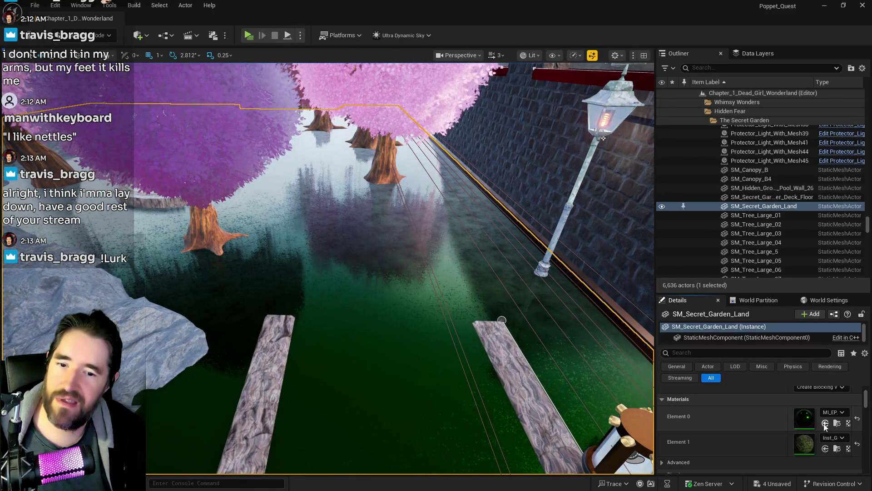
Drag the grass material onto the pool surface slot and scroll through the Details panel.
{"action": "left_click_drag", "start_coordinate": [805, 443], "coordinate": [805, 417]}
{"action": "scroll", "coordinate": [531, 329], "scroll_direction": "up", "scroll_amount": 5}
{"action": "scroll", "coordinate": [327, 268], "scroll_direction": "up", "scroll_amount": 10}
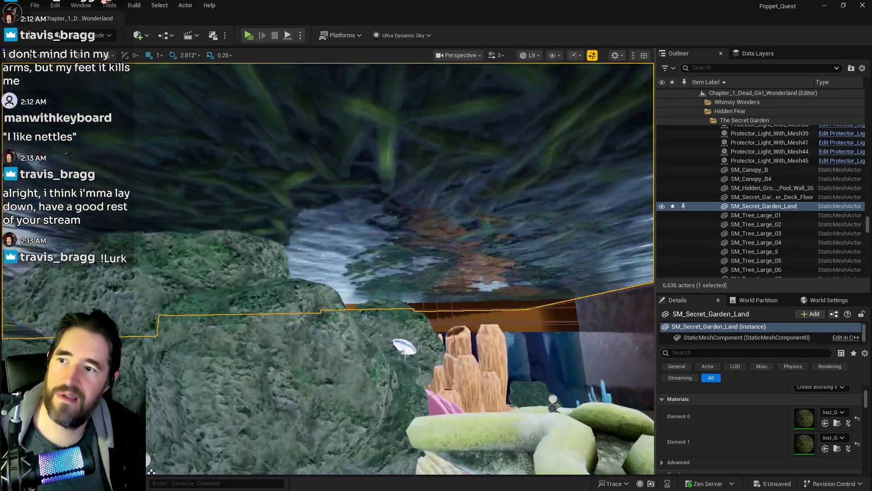
{"action": "scroll", "coordinate": [400, 268], "scroll_direction": "down", "scroll_amount": 5}
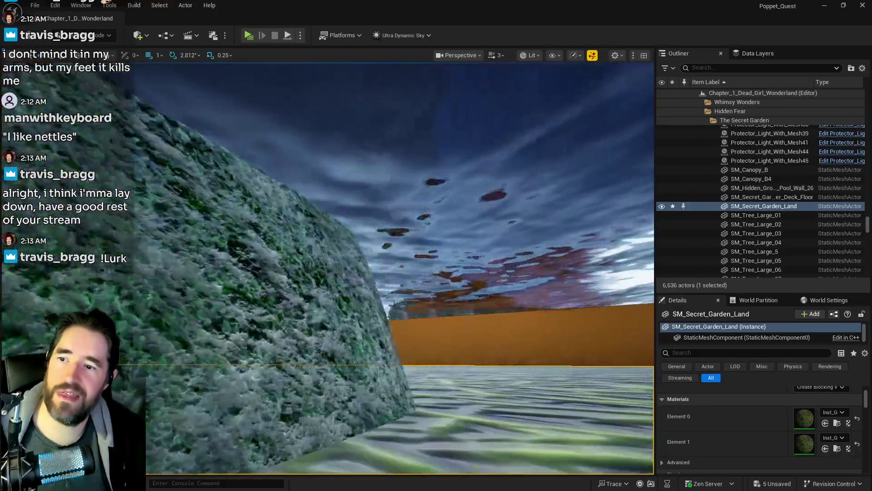
{"action": "scroll", "coordinate": [400, 268], "scroll_direction": "down", "scroll_amount": 5}
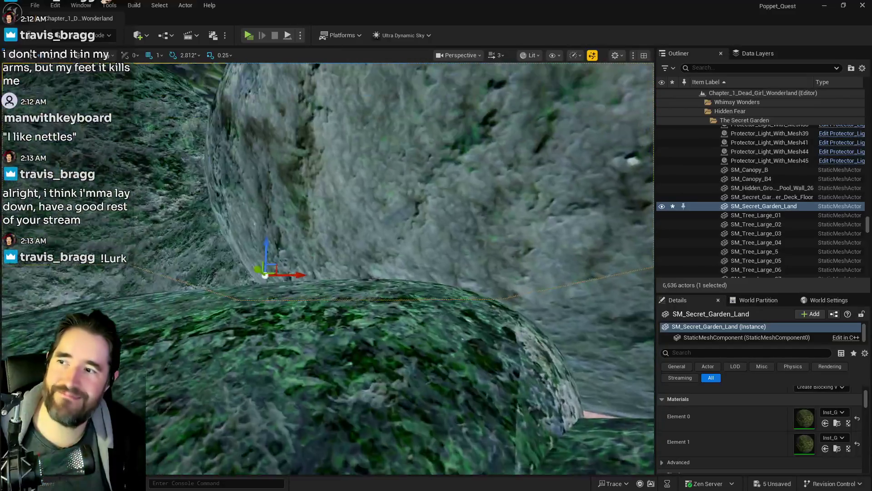
{"action": "scroll", "coordinate": [400, 268], "scroll_direction": "down", "scroll_amount": 5}
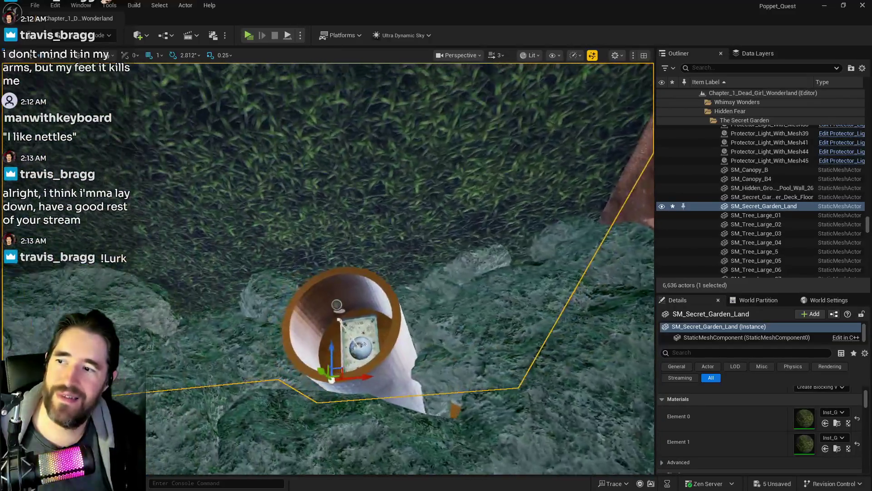
{"action": "scroll", "coordinate": [400, 268], "scroll_direction": "down", "scroll_amount": 5}
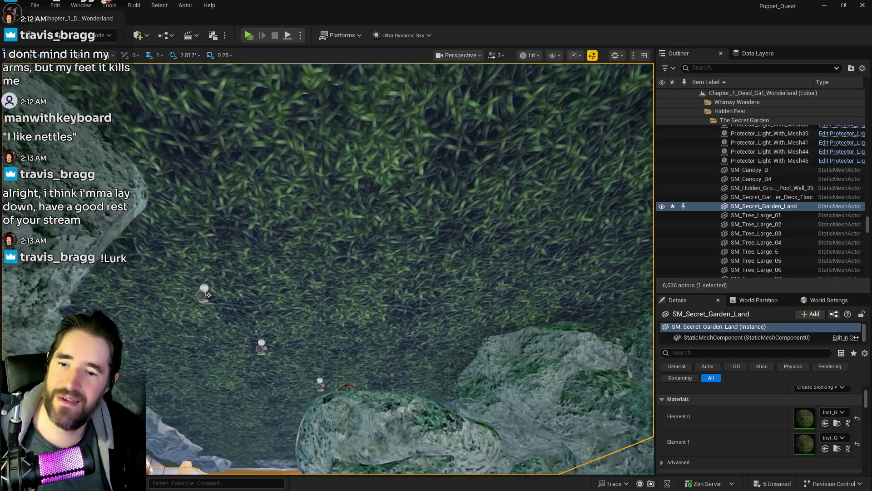
{"action": "scroll", "coordinate": [400, 268], "scroll_direction": "down", "scroll_amount": 5}
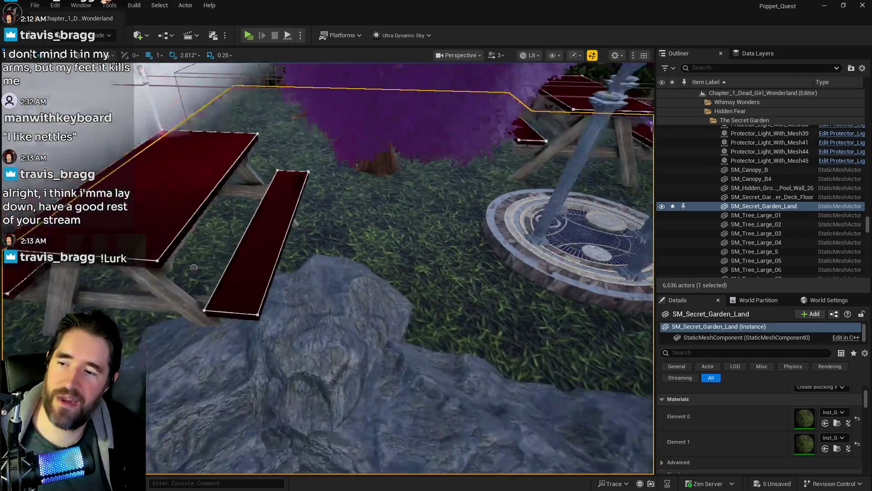
{"action": "scroll", "coordinate": [400, 268], "scroll_direction": "down", "scroll_amount": 5}
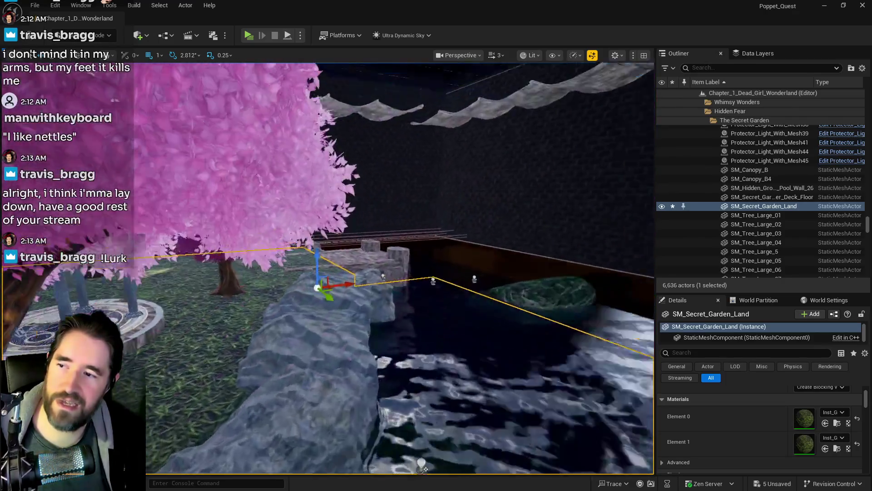
{"action": "scroll", "coordinate": [400, 268], "scroll_direction": "down", "scroll_amount": 5}
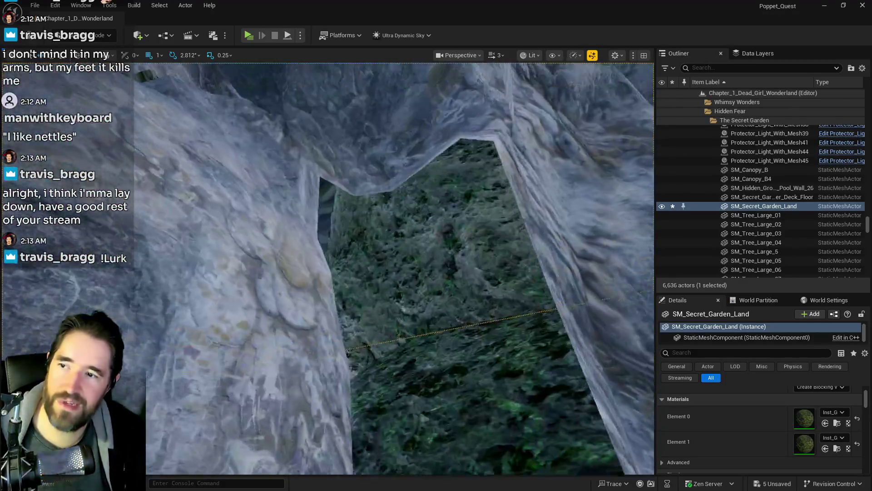
Save all five pending level changes and refocus the view on the pond ground.
{"action": "key", "text": "ctrl+s"}
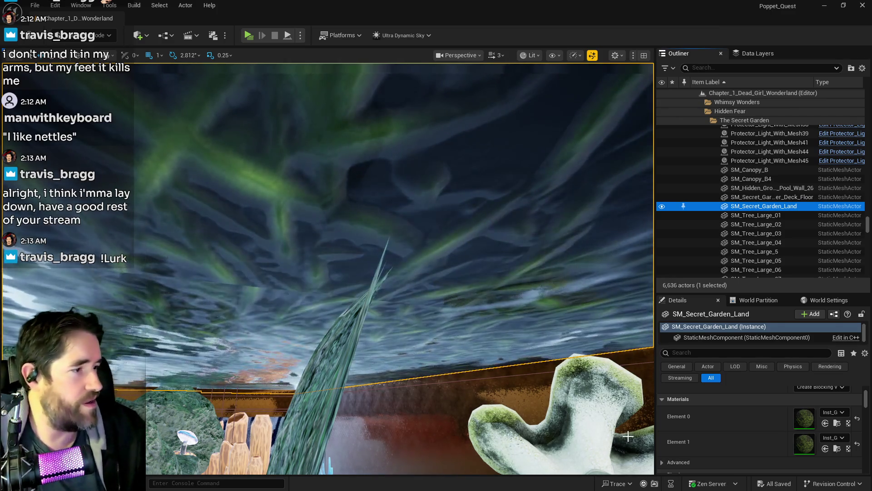
{"action": "scroll", "coordinate": [628, 436], "scroll_direction": "up", "scroll_amount": 5}
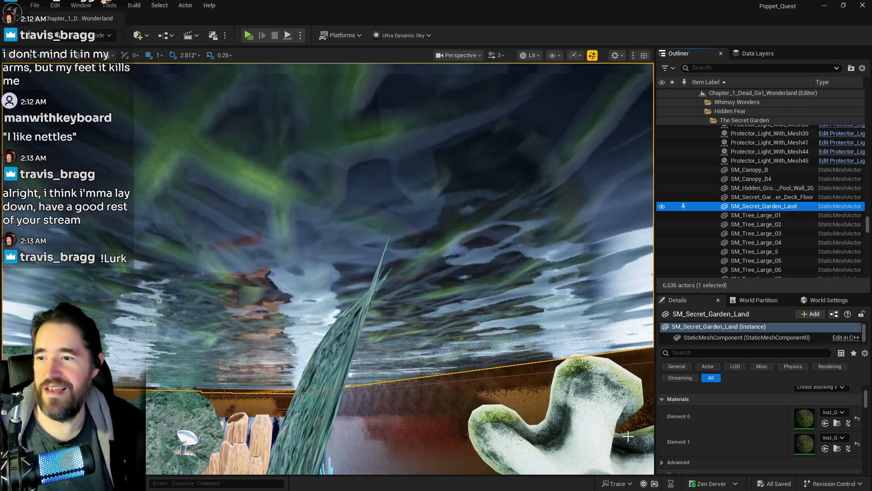
{"action": "key", "text": "f"}
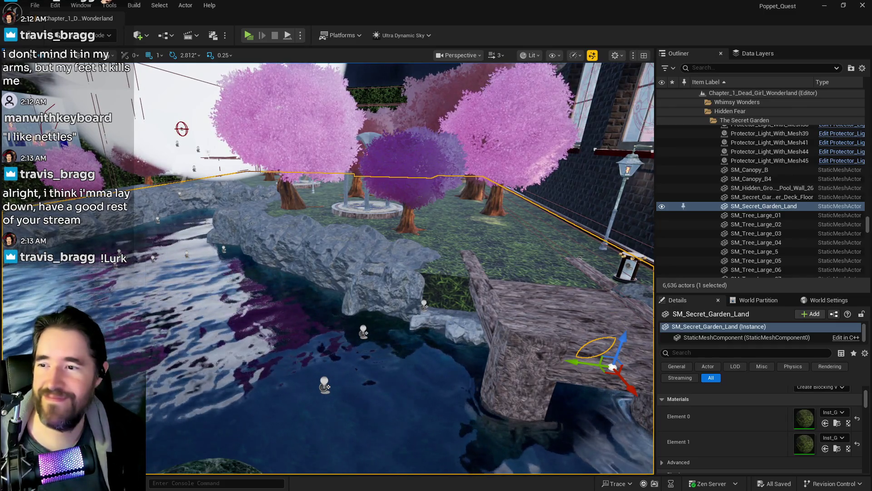
Circle the rock SM_Wall_Corner4, then select The Secret Garden Pool showing its 91.5 × 79.0 × 20.0 transform.
{"action": "left_click", "coordinate": [401, 259]}
{"action": "key", "text": "w"}
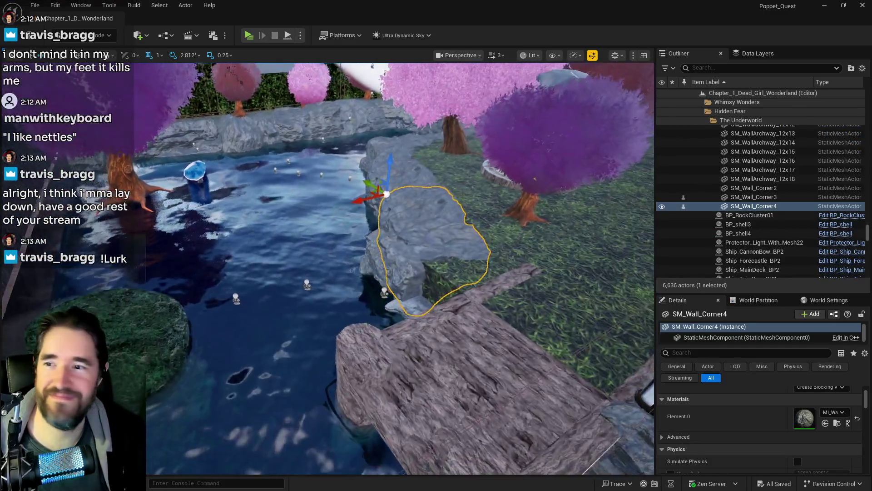
{"action": "key", "text": "d"}
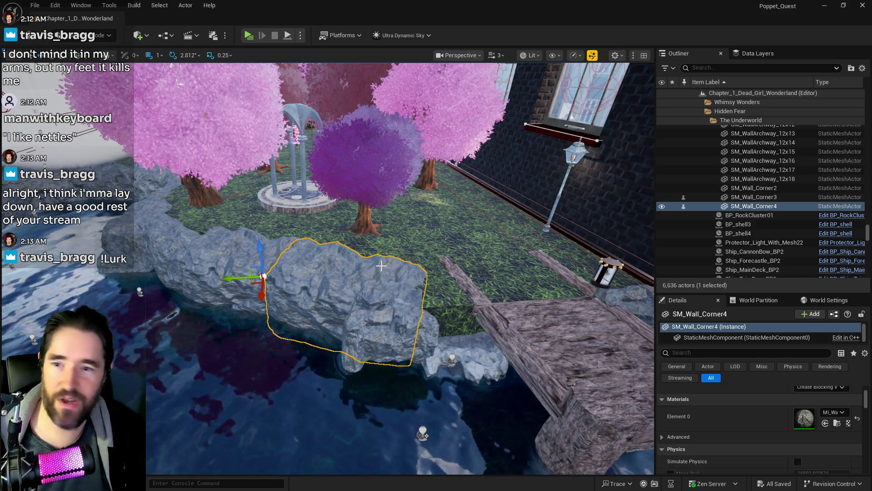
{"action": "key", "text": "d"}
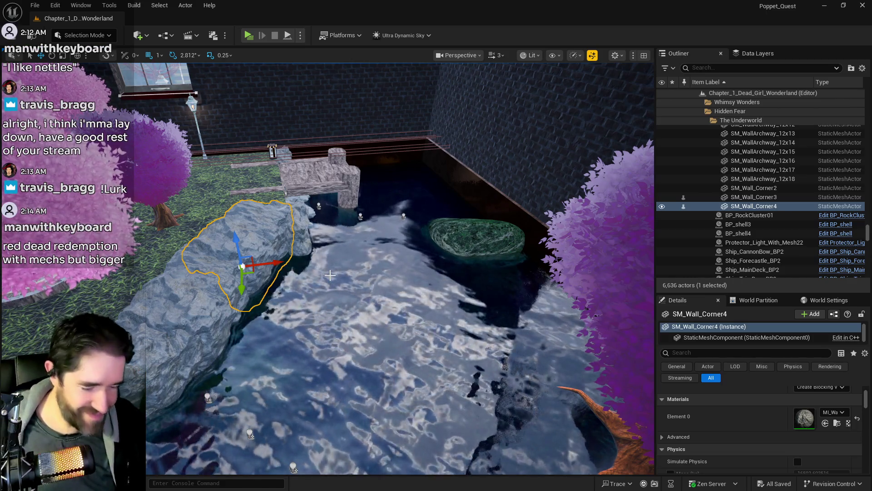
{"action": "scroll", "coordinate": [330, 275], "scroll_direction": "up", "scroll_amount": 10}
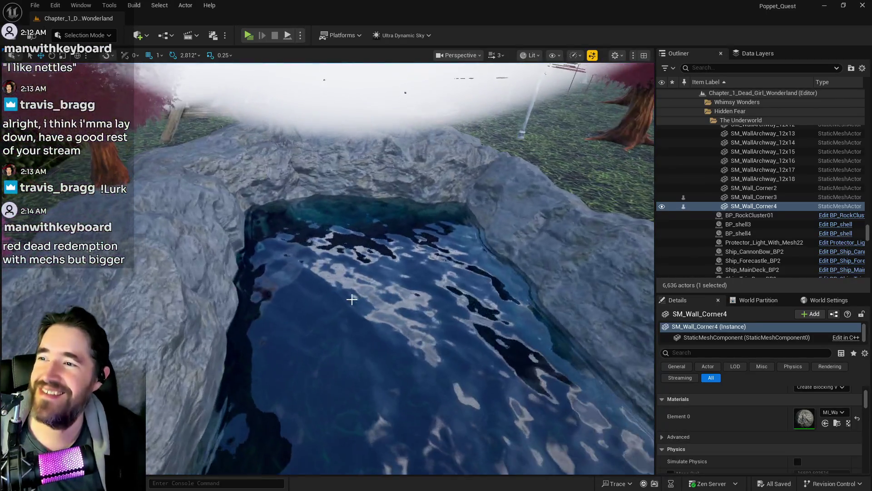
{"action": "left_click", "coordinate": [352, 299]}
{"action": "scroll", "coordinate": [353, 299], "scroll_direction": "down", "scroll_amount": 10}
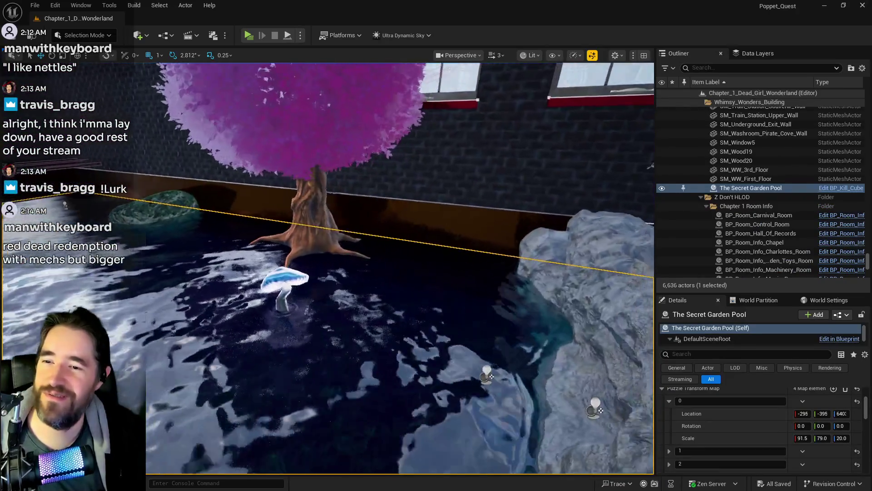
Drag the pool's Location Z higher, then select SM_Secret_Garden_Land from water level.
{"action": "scroll", "coordinate": [352, 299], "scroll_direction": "down", "scroll_amount": 5}
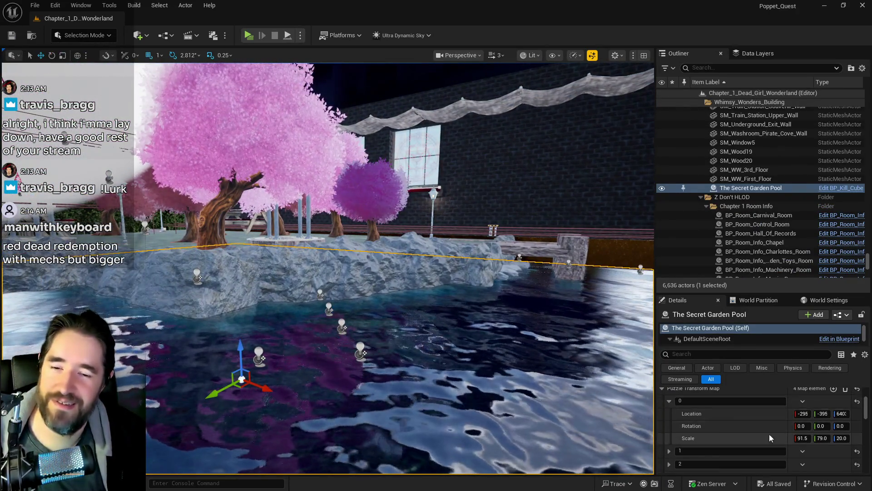
{"action": "scroll", "coordinate": [718, 435], "scroll_direction": "up", "scroll_amount": 3}
{"action": "scroll", "coordinate": [718, 434], "scroll_direction": "up", "scroll_amount": 2}
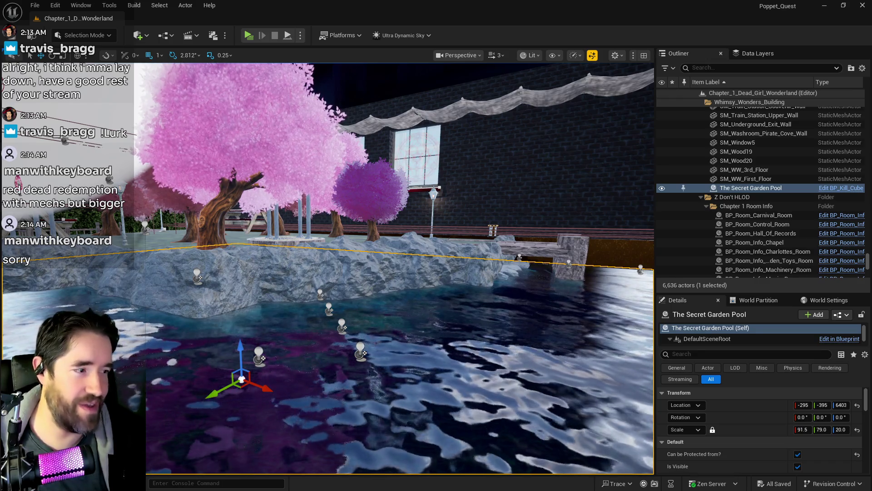
{"action": "left_click_drag", "start_coordinate": [841, 405], "coordinate": [857, 404]}
{"action": "mouse_move", "coordinate": [400, 268]}
{"action": "left_mouse_down"}
{"action": "mouse_move", "coordinate": [407, 231]}
{"action": "mouse_move", "coordinate": [415, 268]}
{"action": "mouse_move", "coordinate": [402, 255]}
{"action": "mouse_move", "coordinate": [393, 261]}
{"action": "mouse_move", "coordinate": [400, 263]}
{"action": "mouse_move", "coordinate": [354, 269]}
{"action": "left_mouse_up"}
{"action": "left_click", "coordinate": [356, 264]}
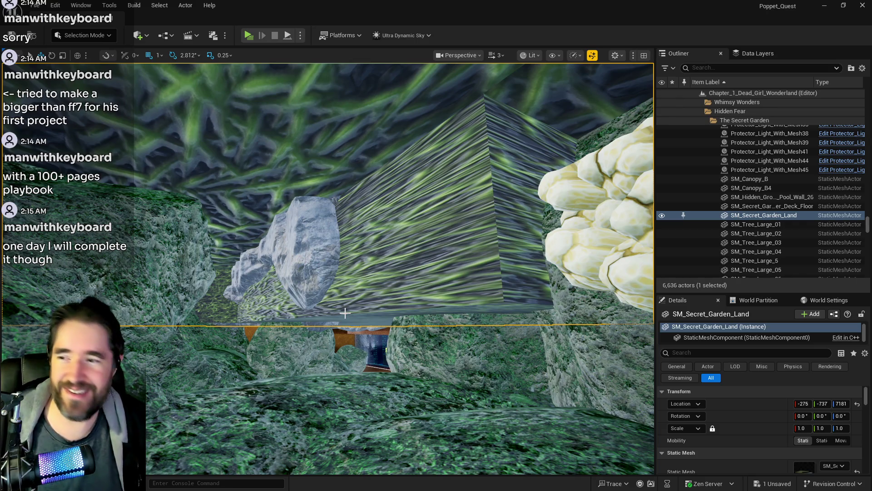
{"action": "scroll", "coordinate": [335, 363], "scroll_direction": "up", "scroll_amount": 10}
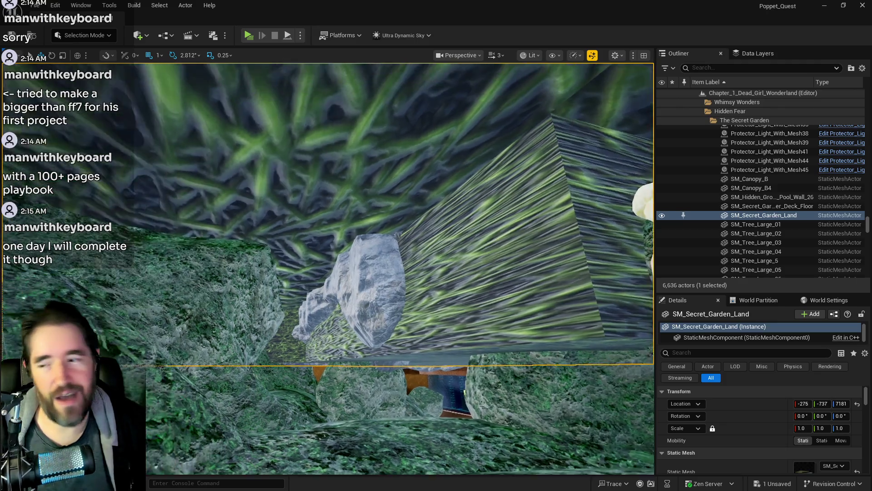
{"action": "scroll", "coordinate": [327, 268], "scroll_direction": "down", "scroll_amount": 10}
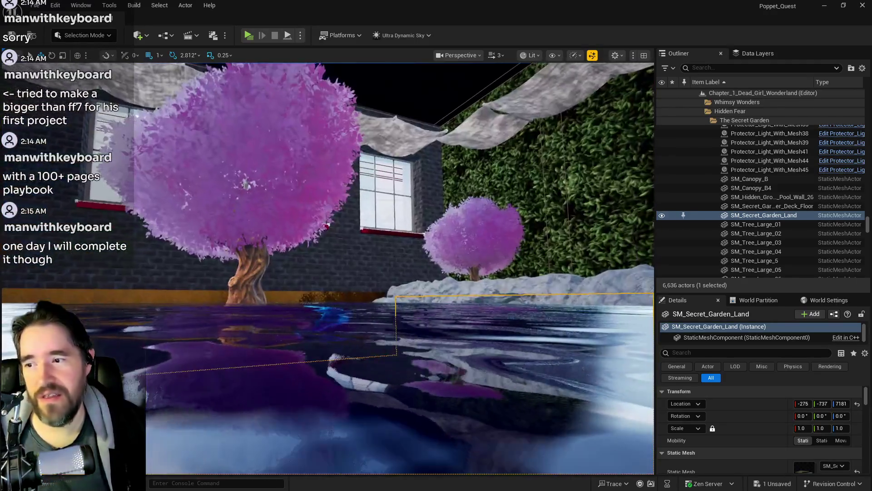
{"action": "scroll", "coordinate": [335, 364], "scroll_direction": "down", "scroll_amount": 2}
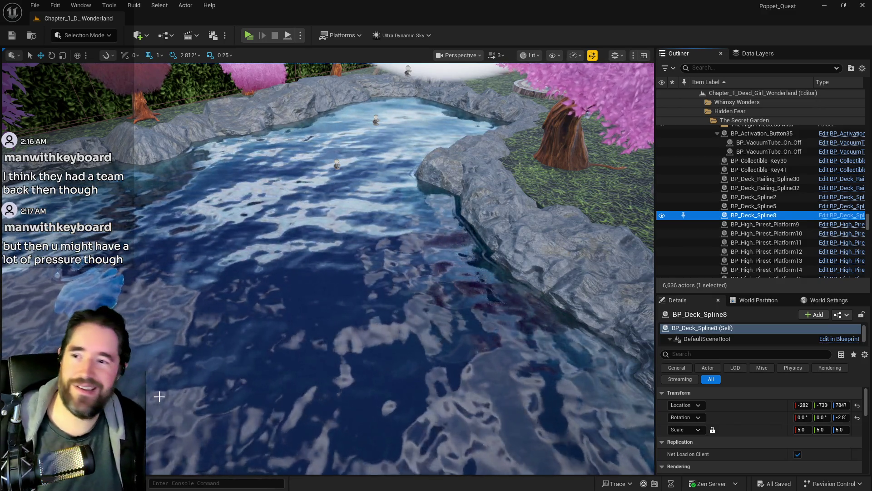
Frame the deck platform and inspect the resurrection vat beside the brick wall.
{"action": "key", "text": "f"}
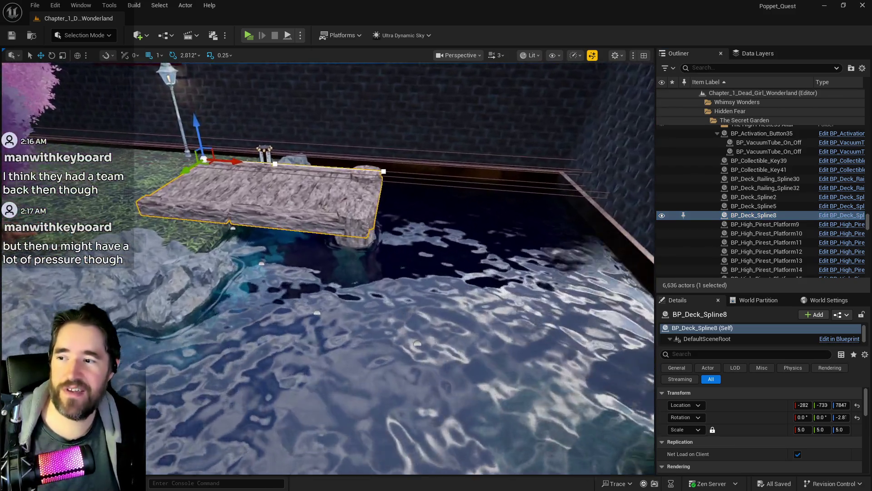
{"action": "left_click_drag", "start_coordinate": [400, 273], "coordinate": [363, 236]}
{"action": "mouse_move", "coordinate": [438, 191]}
{"action": "left_mouse_down"}
{"action": "mouse_move", "coordinate": [427, 179]}
{"action": "mouse_move", "coordinate": [439, 191]}
{"action": "mouse_move", "coordinate": [468, 143]}
{"action": "mouse_move", "coordinate": [618, 168]}
{"action": "mouse_move", "coordinate": [595, 195]}
{"action": "mouse_move", "coordinate": [244, 268]}
{"action": "left_mouse_up"}
{"action": "left_click", "coordinate": [344, 250]}
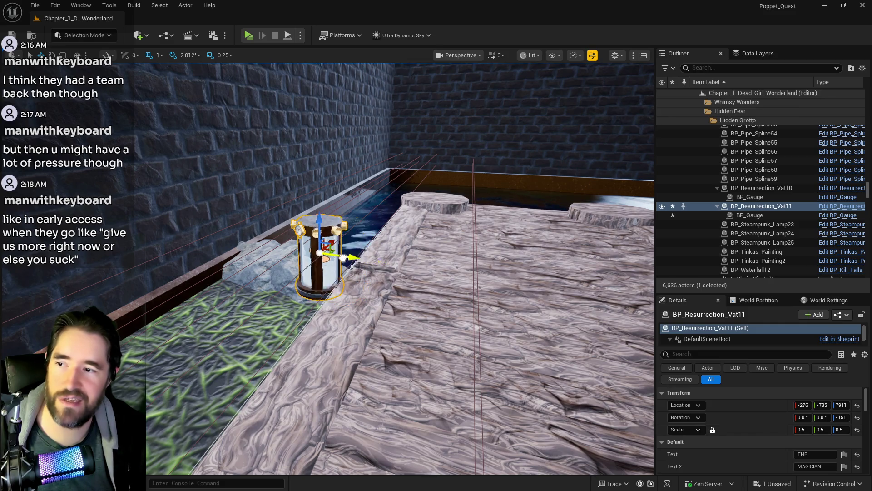
{"action": "left_click_drag", "start_coordinate": [262, 258], "coordinate": [218, 268]}
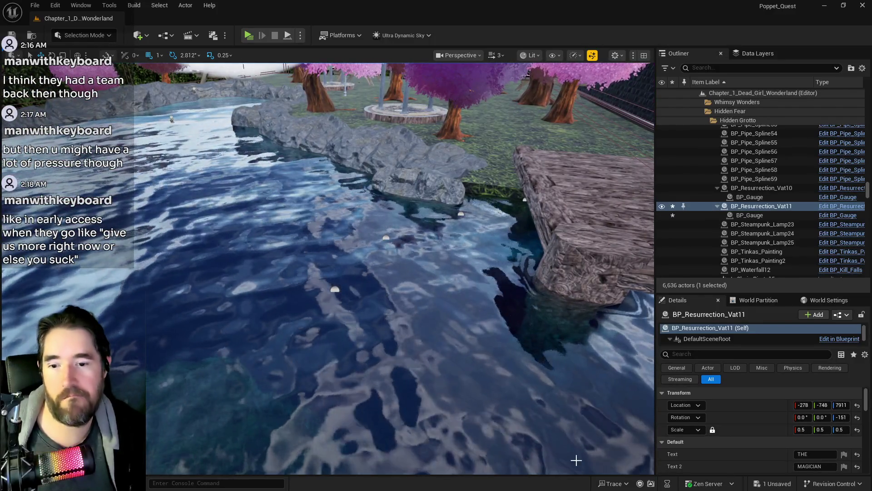
Set The Secret Garden Pool's Z scale to 22.0 and lower its surface to 6585.
{"action": "left_click", "coordinate": [577, 460]}
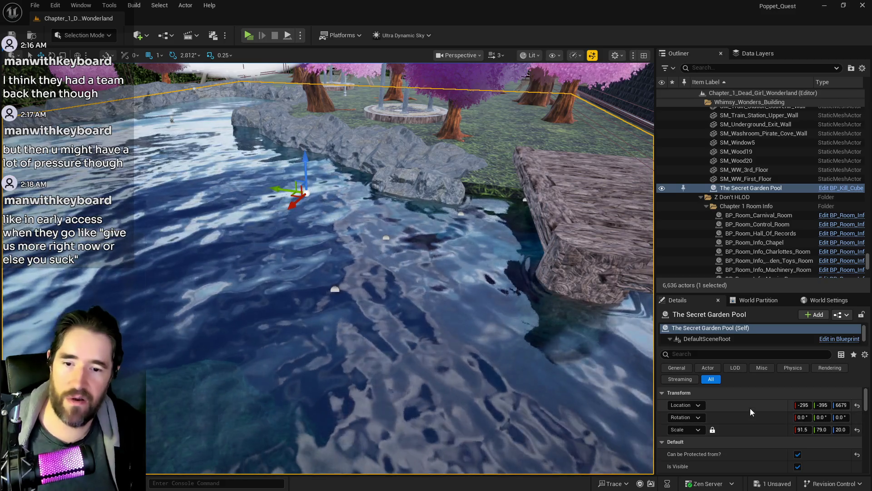
{"action": "scroll", "coordinate": [754, 437], "scroll_direction": "down", "scroll_amount": 3}
{"action": "scroll", "coordinate": [748, 443], "scroll_direction": "down", "scroll_amount": 1}
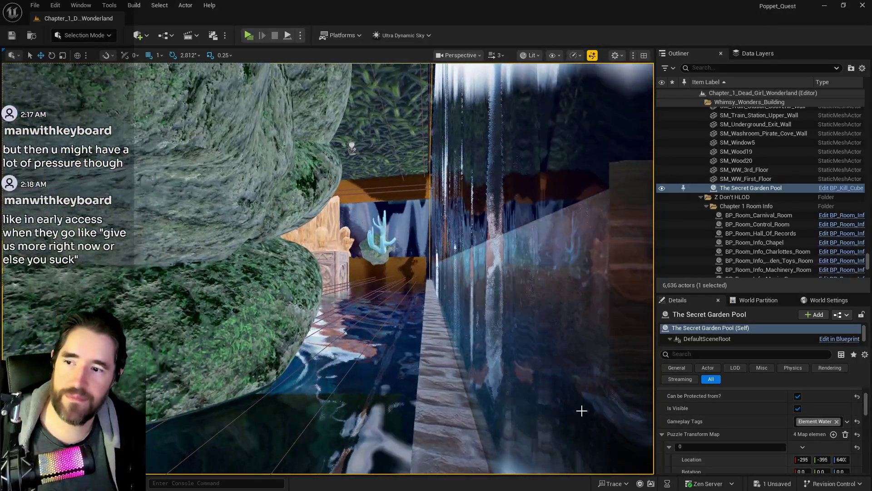
{"action": "scroll", "coordinate": [813, 456], "scroll_direction": "up", "scroll_amount": 4}
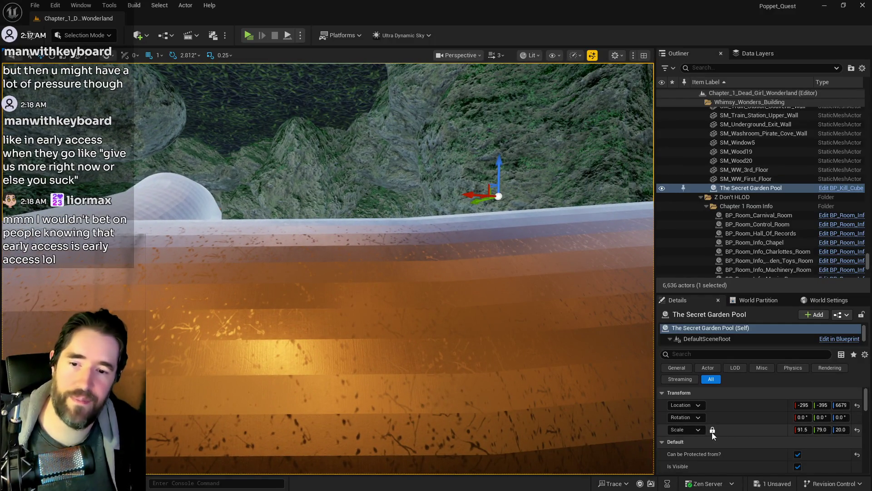
{"action": "left_click", "coordinate": [840, 430]}
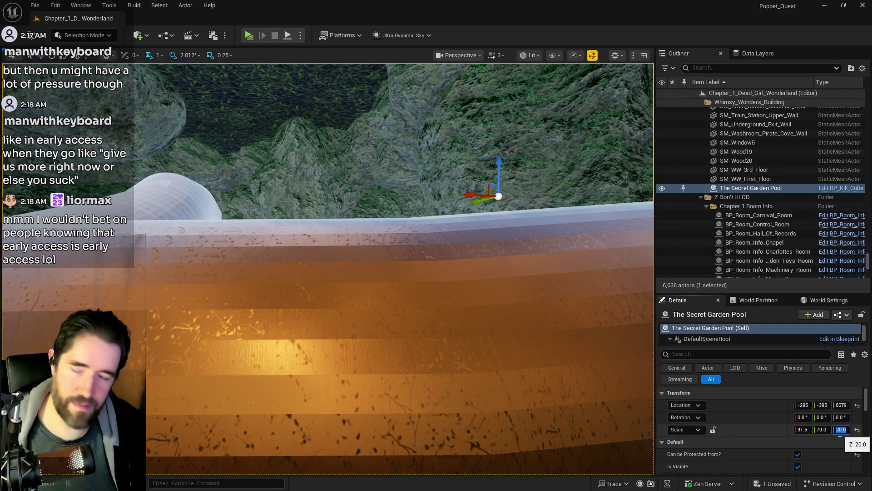
{"action": "type", "text": "22"}
{"action": "key", "text": "Return"}
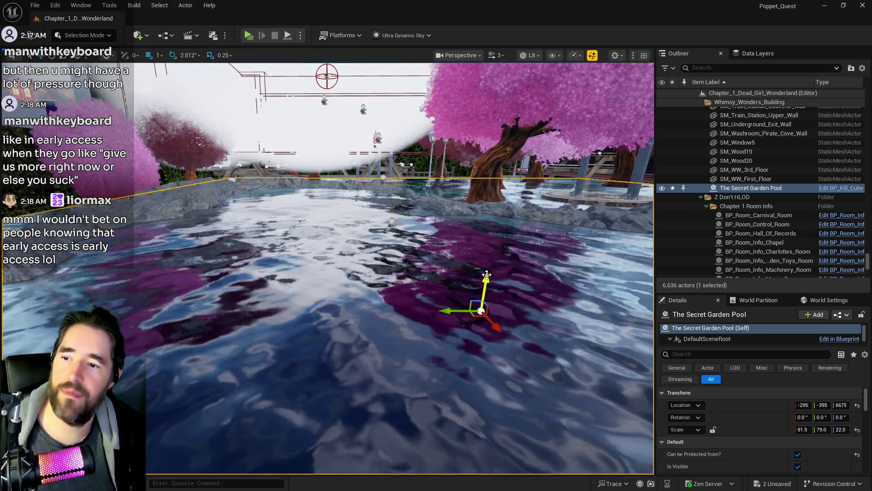
{"action": "left_click_drag", "start_coordinate": [486, 278], "coordinate": [485, 286]}
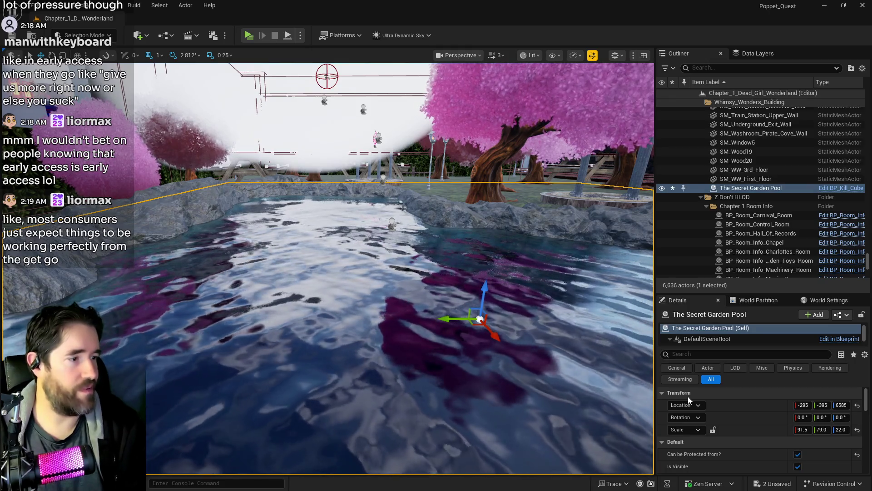
Fly the camera over the lowered pool water, now at height 6585, toward the rock edge.
{"action": "left_click_drag", "start_coordinate": [630, 94], "coordinate": [631, 94]}
{"action": "left_click_drag", "start_coordinate": [469, 344], "coordinate": [448, 341]}
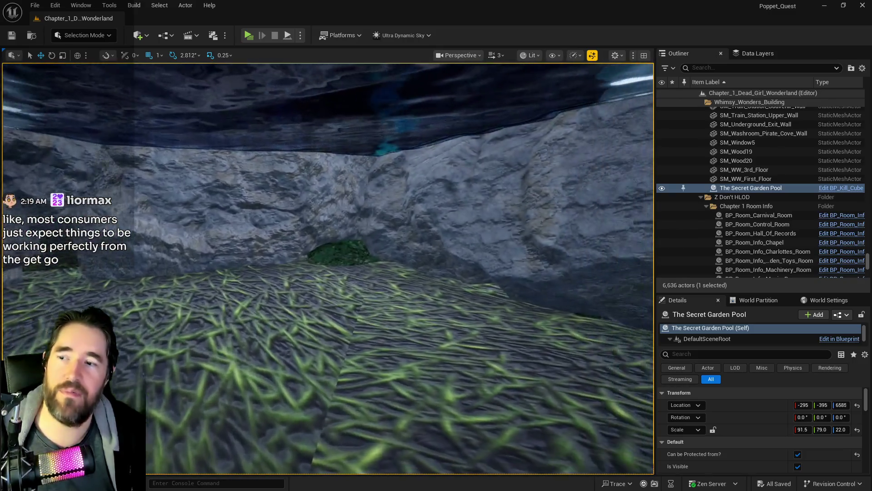
Fly past the rocks over the pool, then bring the Brave X Analytics window over the viewport.
{"action": "key", "text": "w"}
{"action": "key", "text": "w"}
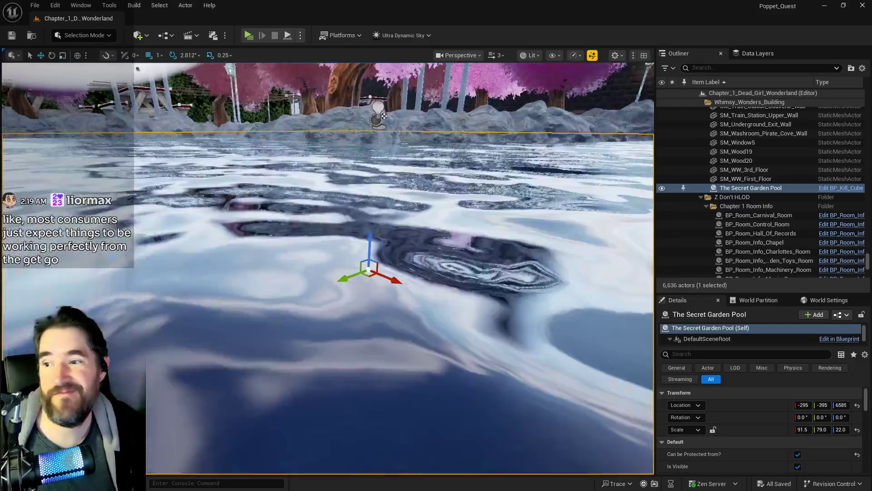
{"action": "key", "text": "w"}
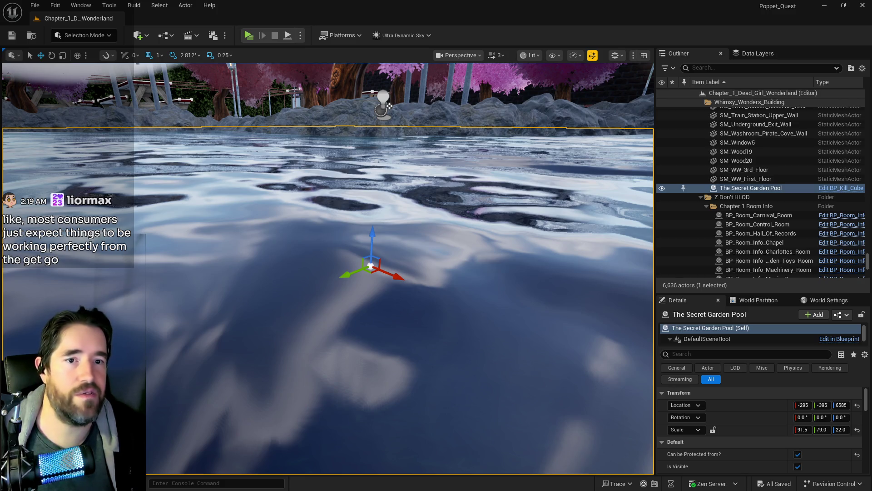
{"action": "mouse_move", "coordinate": [871, 102]}
{"action": "left_mouse_down"}
{"action": "mouse_move", "coordinate": [600, 100]}
{"action": "mouse_move", "coordinate": [359, 69]}
{"action": "left_mouse_up"}
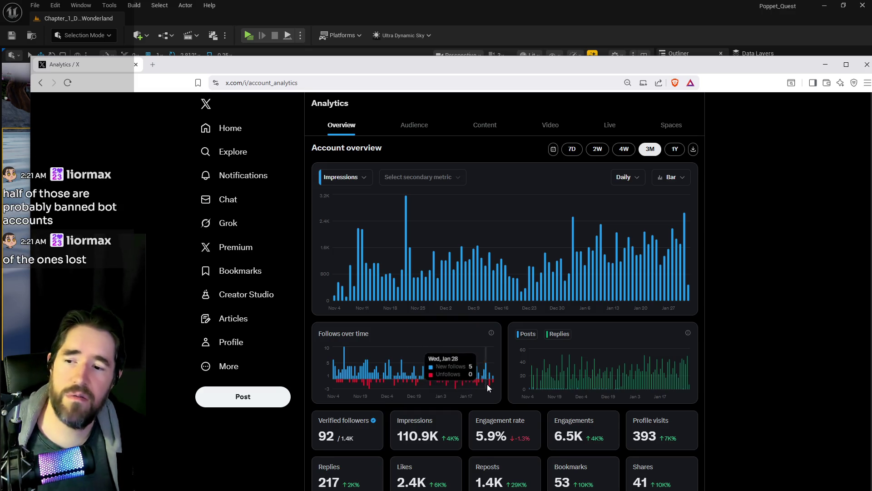
Move the Brave X Analytics window aside and switch back to the Unreal level view.
{"action": "left_click_drag", "start_coordinate": [489, 62], "coordinate": [469, 46]}
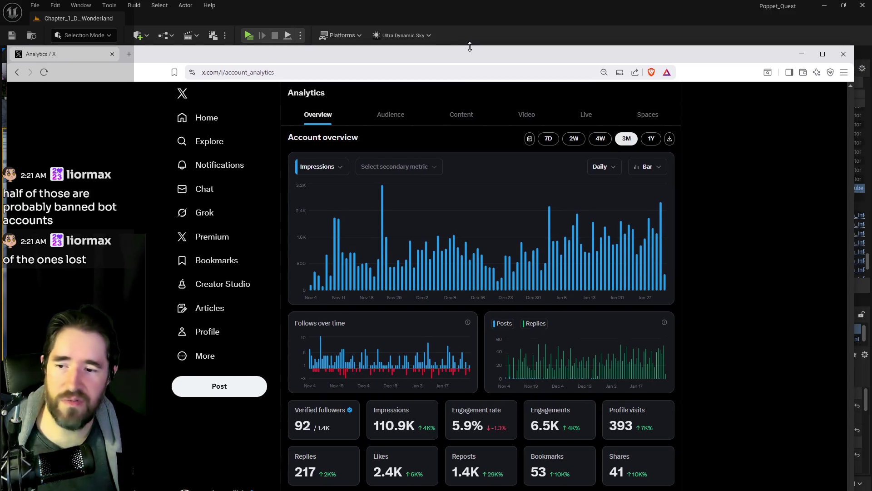
{"action": "mouse_move", "coordinate": [419, 371]}
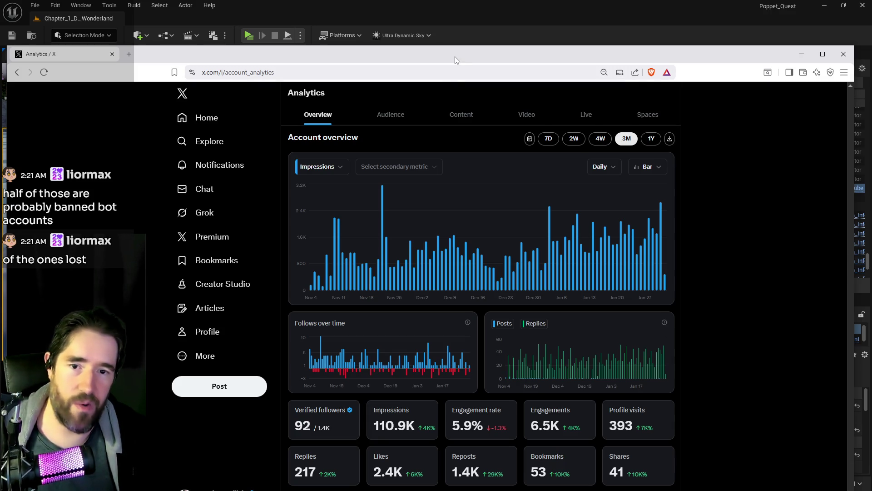
{"action": "left_click_drag", "start_coordinate": [454, 57], "coordinate": [608, 58]}
{"action": "key", "text": "alt+Tab"}
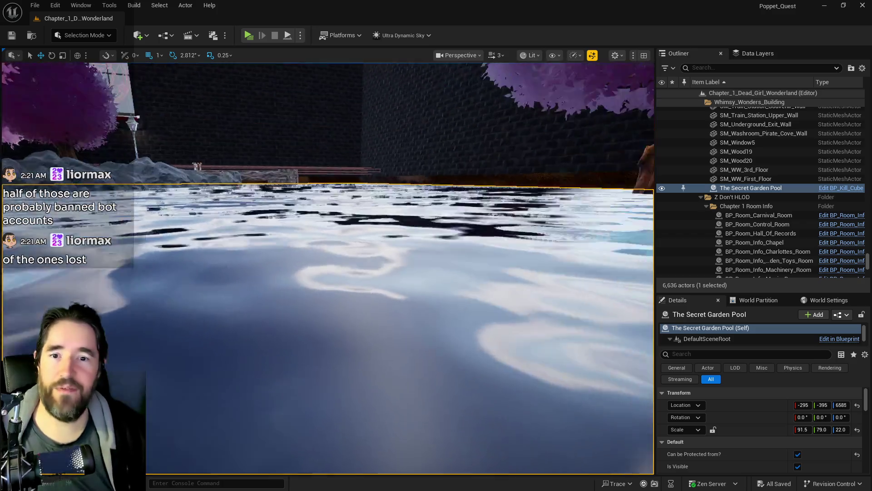
Slide SM_Rock52 into the pond beside the tree and enlarge it to scale 5.
{"action": "key", "text": "w"}
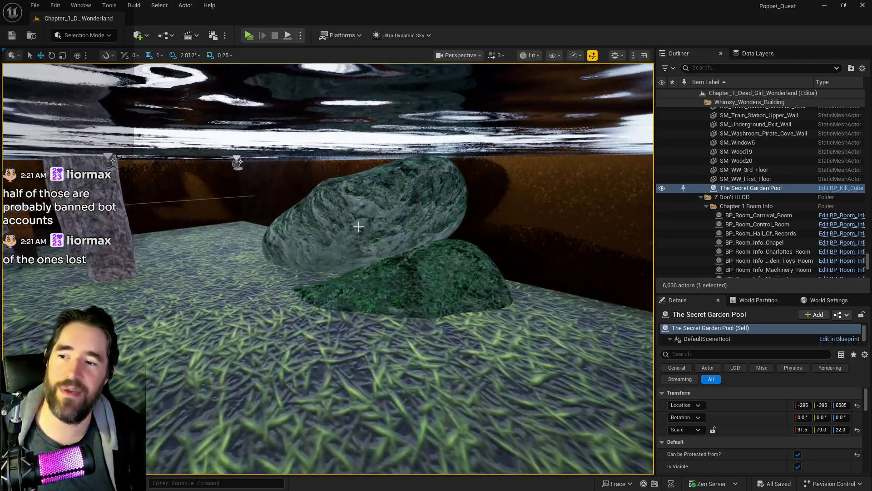
{"action": "left_click", "coordinate": [358, 226]}
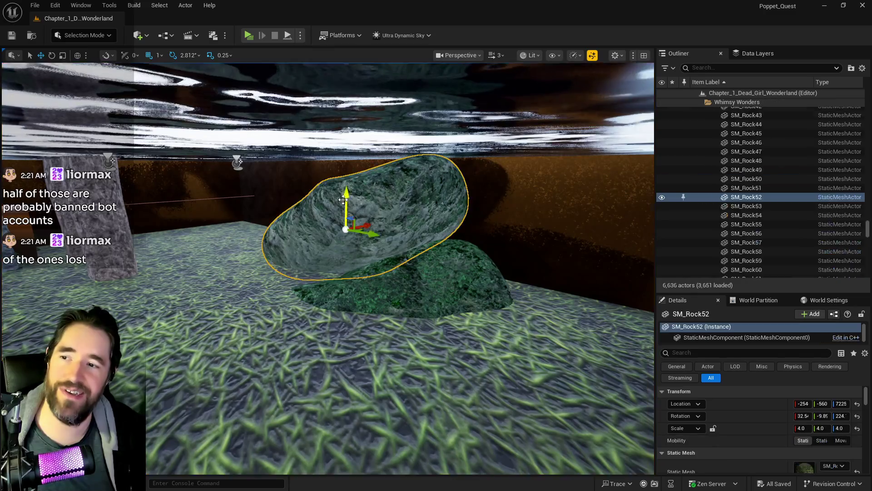
{"action": "key", "text": "s"}
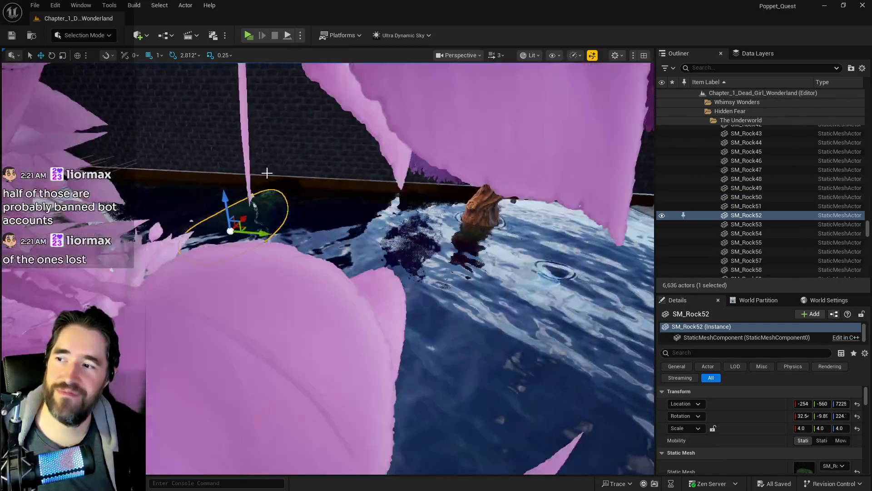
{"action": "mouse_move", "coordinate": [261, 233]}
{"action": "left_mouse_down"}
{"action": "mouse_move", "coordinate": [245, 229]}
{"action": "mouse_move", "coordinate": [491, 281]}
{"action": "mouse_move", "coordinate": [464, 280]}
{"action": "left_mouse_up"}
{"action": "key", "text": "w"}
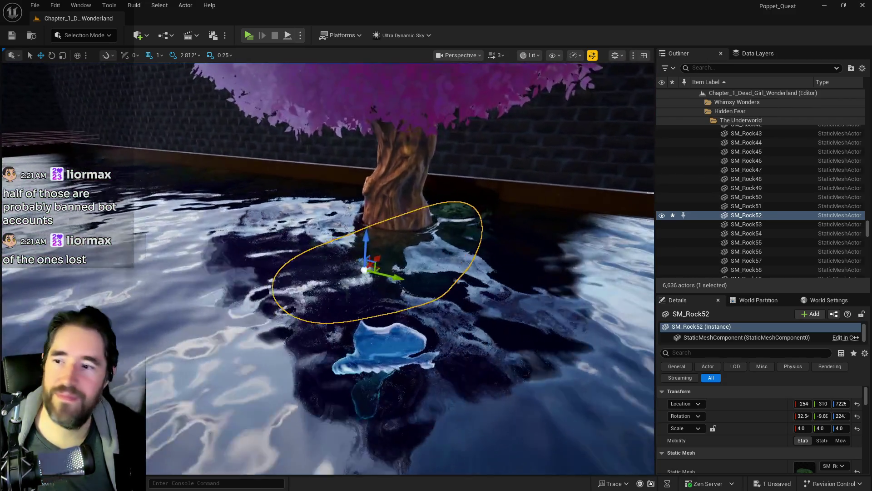
{"action": "key", "text": "s"}
{"action": "key", "text": "w"}
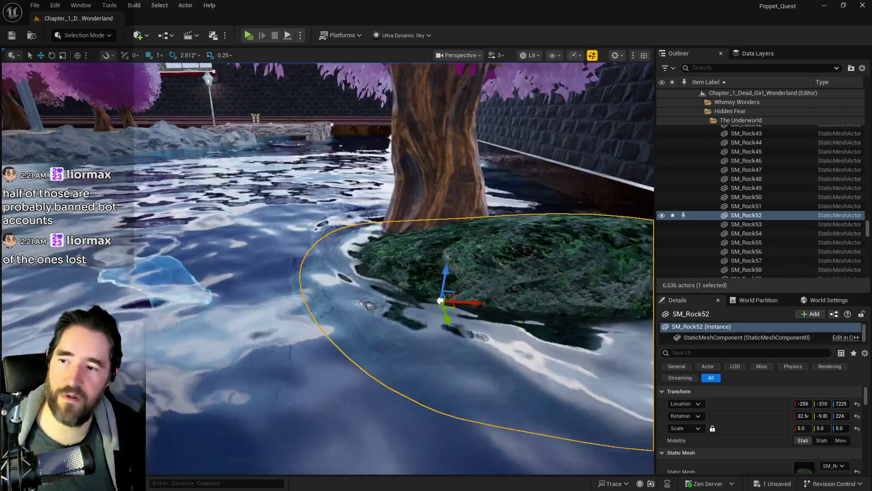
{"action": "key", "text": "a"}
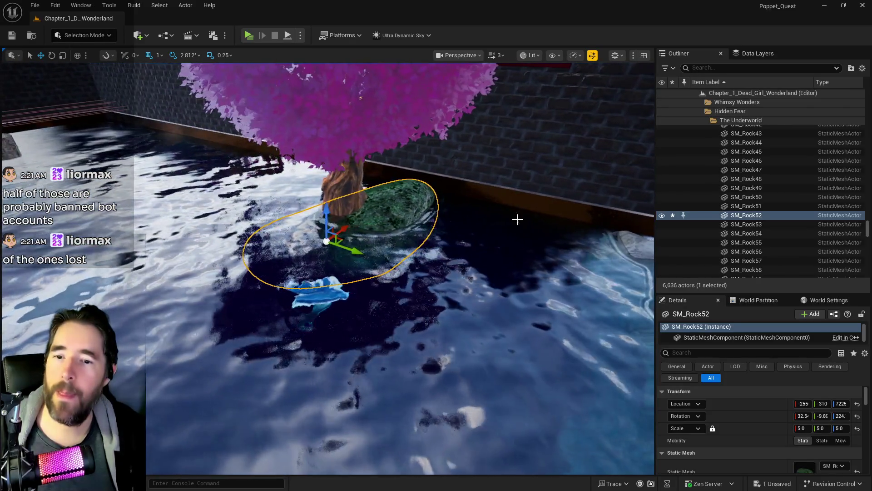
Browse to SM_Rock52's mesh asset and drop a new rock, SM_Rock18, into the pond.
{"action": "right_click", "coordinate": [746, 217]}
{"action": "left_click", "coordinate": [635, 156]}
{"action": "left_click_drag", "start_coordinate": [635, 155], "coordinate": [517, 243]}
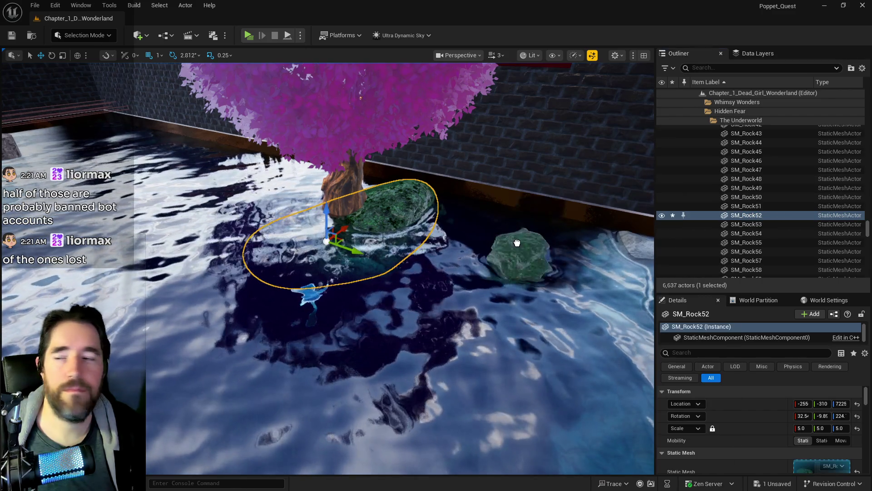
{"action": "left_click_drag", "start_coordinate": [380, 235], "coordinate": [380, 236]}
{"action": "left_click", "coordinate": [799, 427]}
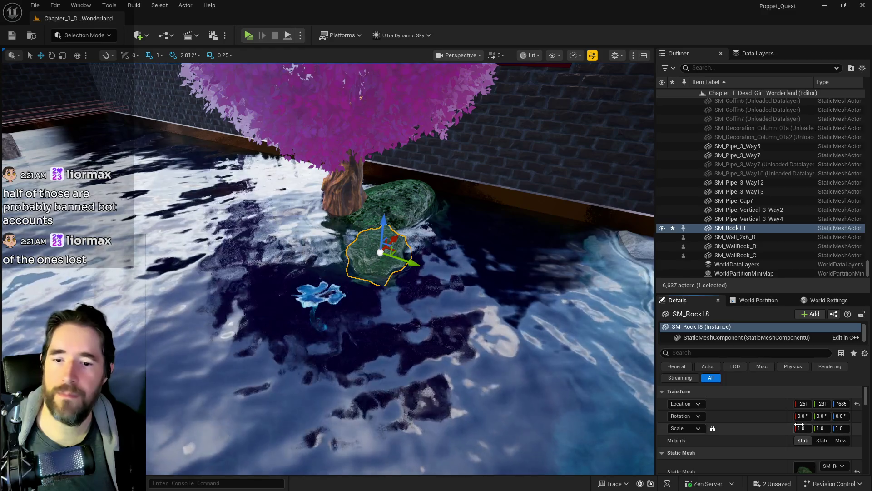
Set SM_Rock18's scale to 3 and sink it down into the water.
{"action": "type", "text": "3"}
{"action": "key", "text": "Return"}
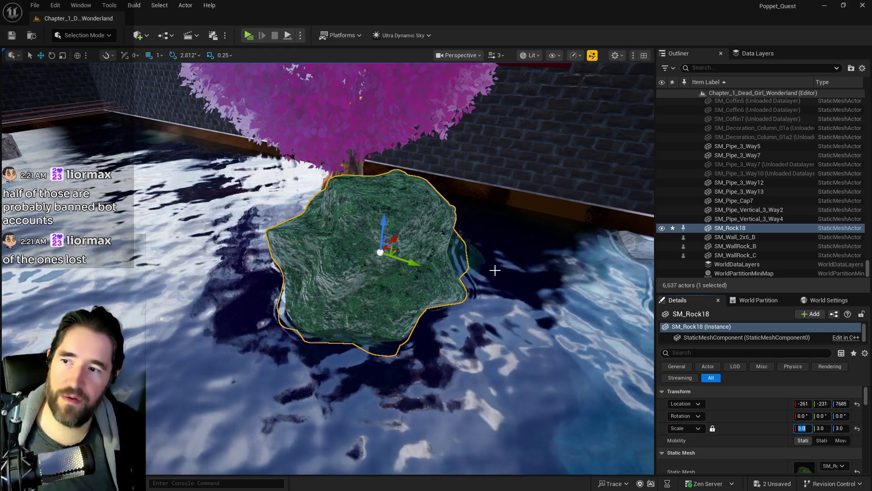
{"action": "left_click_drag", "start_coordinate": [382, 227], "coordinate": [384, 277]}
{"action": "key", "text": "f"}
{"action": "mouse_move", "coordinate": [386, 205]}
{"action": "left_mouse_down"}
{"action": "mouse_move", "coordinate": [230, 177]}
{"action": "mouse_move", "coordinate": [264, 206]}
{"action": "left_mouse_up"}
Drop SM_Rock28 into the pond, scale it to 5 and lower it into the water.
{"action": "left_click_drag", "start_coordinate": [572, 206], "coordinate": [330, 218]}
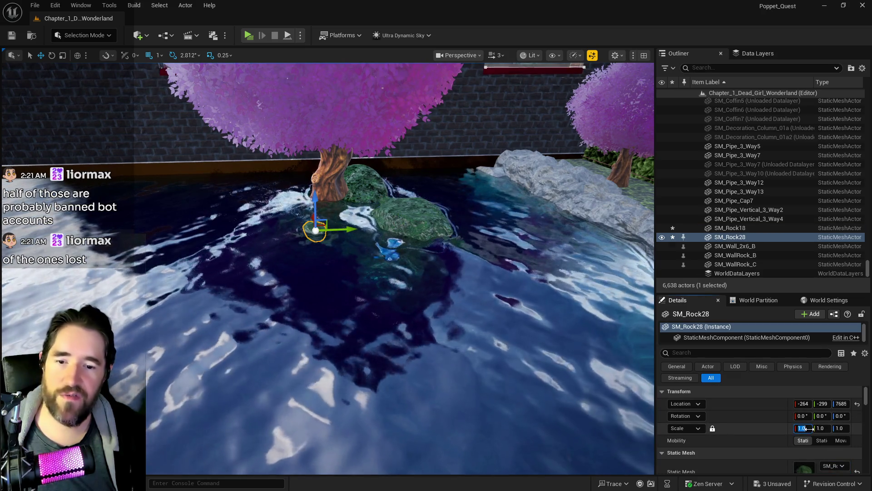
{"action": "left_click", "coordinate": [802, 428]}
{"action": "type", "text": "3"}
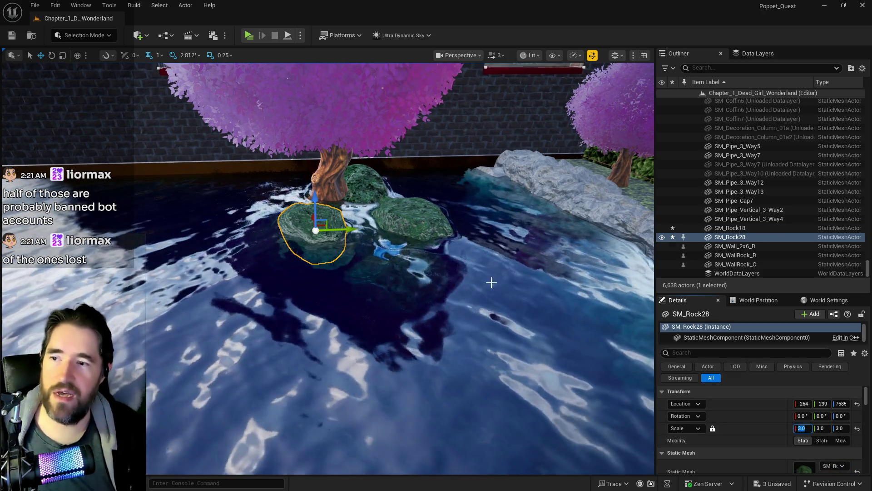
{"action": "type", "text": "5"}
{"action": "key", "text": "Return"}
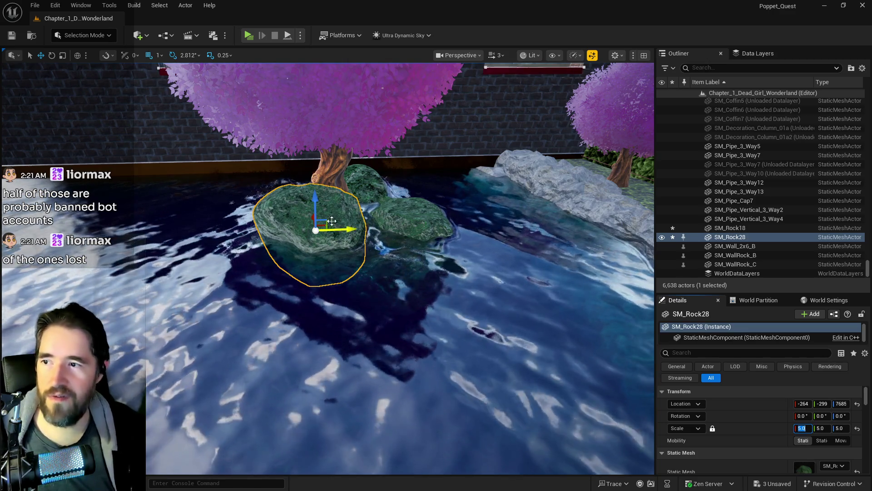
{"action": "left_click_drag", "start_coordinate": [331, 221], "coordinate": [313, 243]}
{"action": "mouse_move", "coordinate": [607, 252]}
{"action": "left_mouse_down"}
{"action": "mouse_move", "coordinate": [607, 291]}
{"action": "mouse_move", "coordinate": [607, 252]}
{"action": "left_mouse_up"}
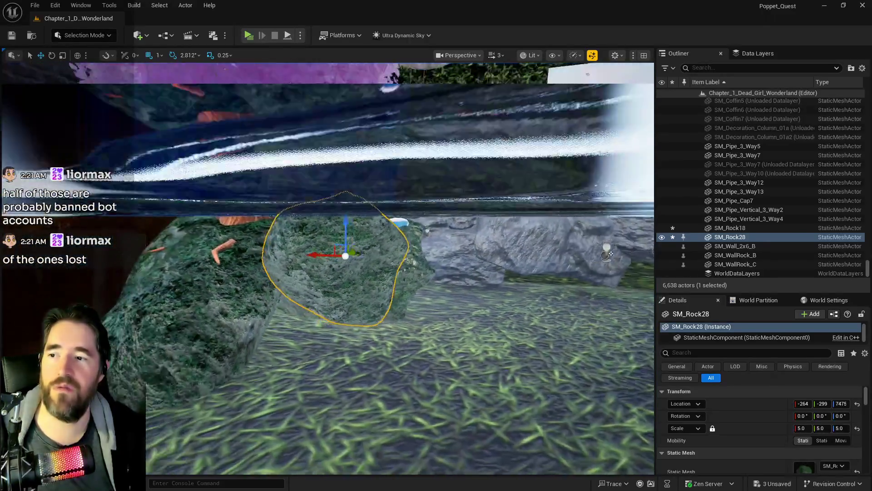
{"action": "left_click_drag", "start_coordinate": [337, 239], "coordinate": [319, 239]}
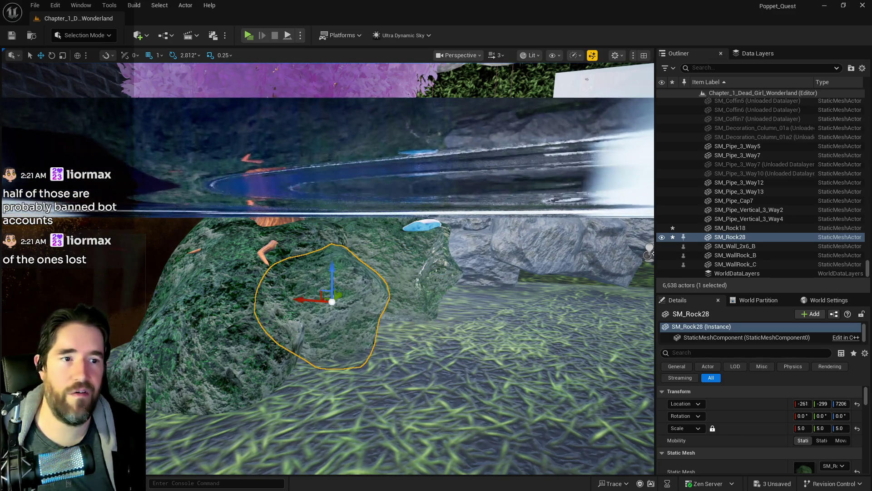
Place SM_Rock29 at scale 5, raising it toward the water surface and shifting it along Y.
{"action": "left_click_drag", "start_coordinate": [805, 468], "coordinate": [386, 341]}
{"action": "left_click", "coordinate": [802, 427]}
{"action": "type", "text": "5"}
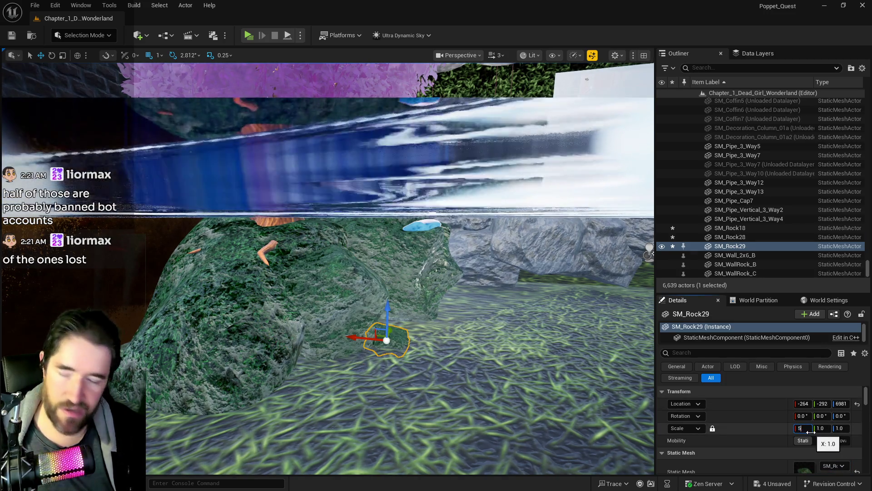
{"action": "key", "text": "Return"}
{"action": "left_click_drag", "start_coordinate": [387, 306], "coordinate": [385, 232]}
{"action": "scroll", "coordinate": [390, 210], "scroll_direction": "down", "scroll_amount": 5}
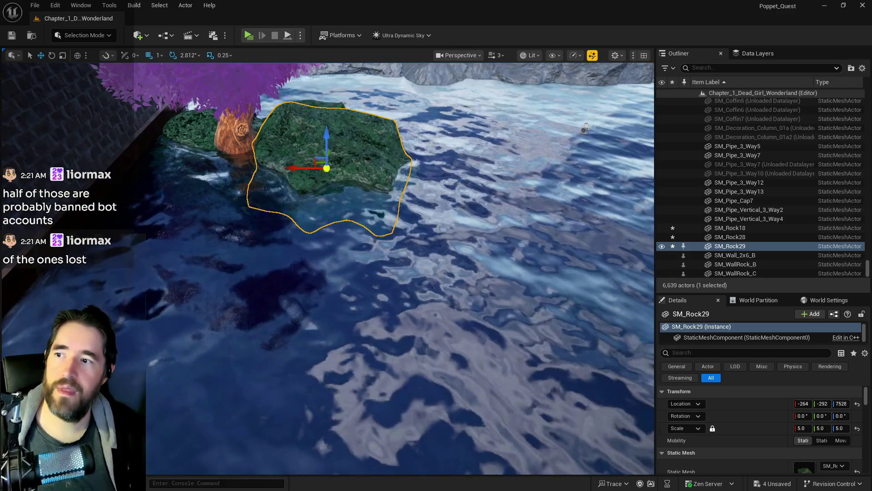
{"action": "scroll", "coordinate": [327, 168], "scroll_direction": "up", "scroll_amount": 3}
{"action": "left_click_drag", "start_coordinate": [423, 132], "coordinate": [381, 130]}
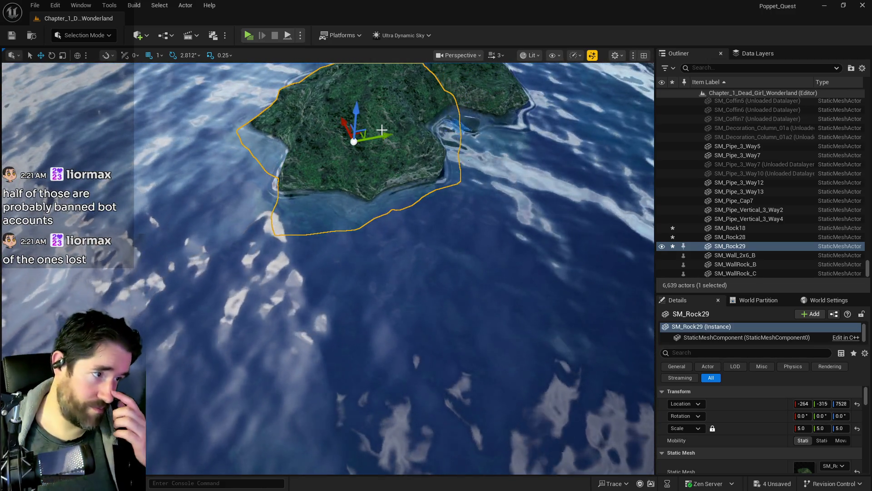
{"action": "mouse_move", "coordinate": [482, 96]}
{"action": "left_mouse_down"}
{"action": "mouse_move", "coordinate": [484, 68]}
{"action": "mouse_move", "coordinate": [484, 118]}
{"action": "mouse_move", "coordinate": [484, 72]}
{"action": "left_mouse_up"}
Raise the tree SM_Tree_Large_08 to a height of 7735.
{"action": "scroll", "coordinate": [364, 140], "scroll_direction": "down", "scroll_amount": 5}
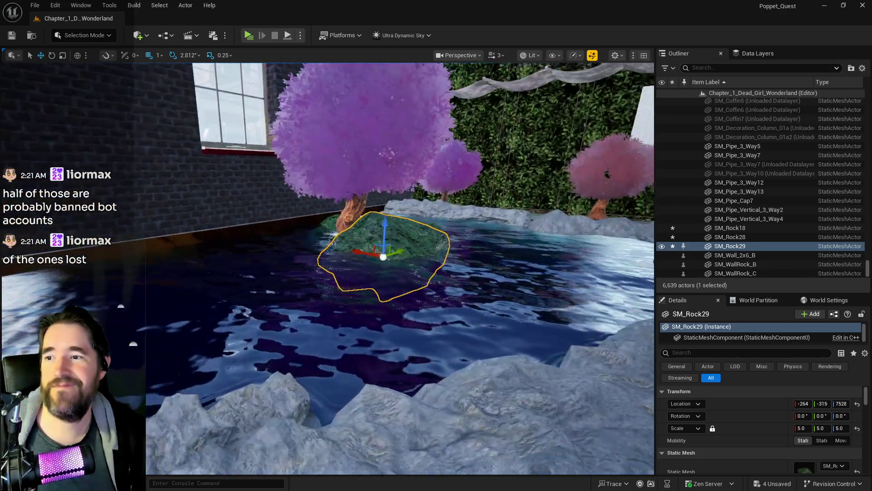
{"action": "left_click", "coordinate": [362, 211]}
{"action": "left_click_drag", "start_coordinate": [362, 211], "coordinate": [373, 192]}
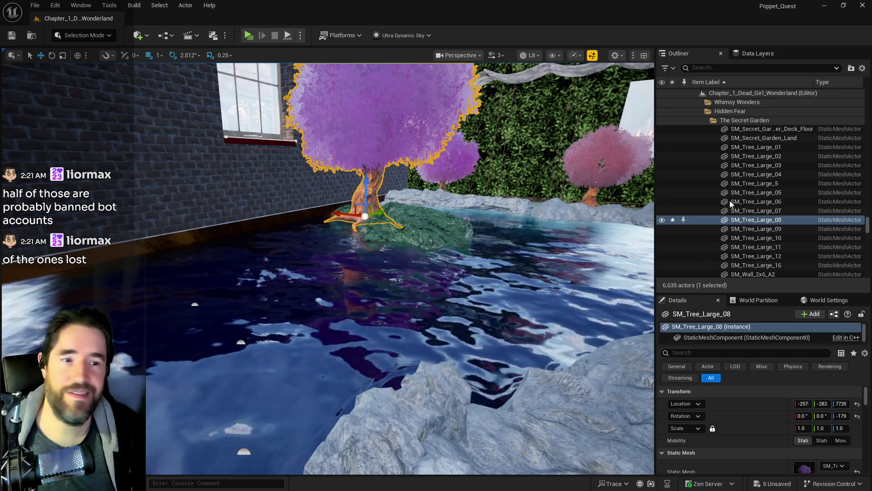
Add another rock to the pond, scale it to 3 and sink it underwater.
{"action": "left_click", "coordinate": [363, 206], "text": "alt"}
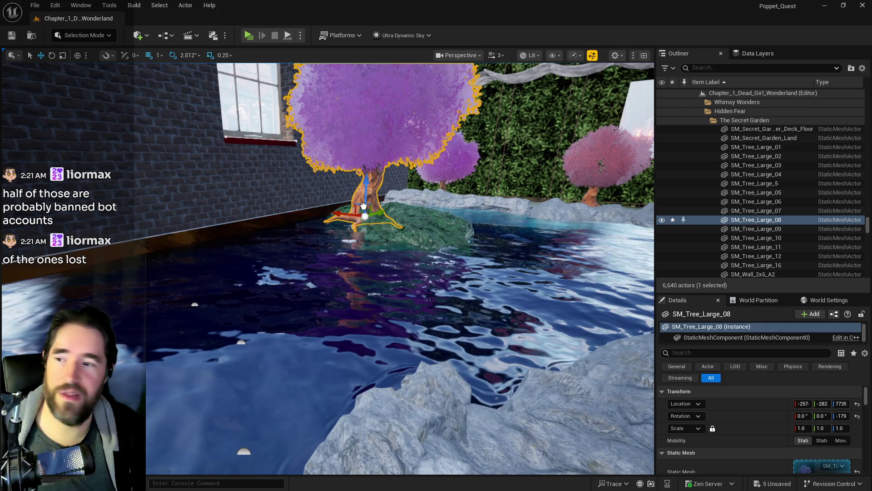
{"action": "left_click", "coordinate": [346, 231]}
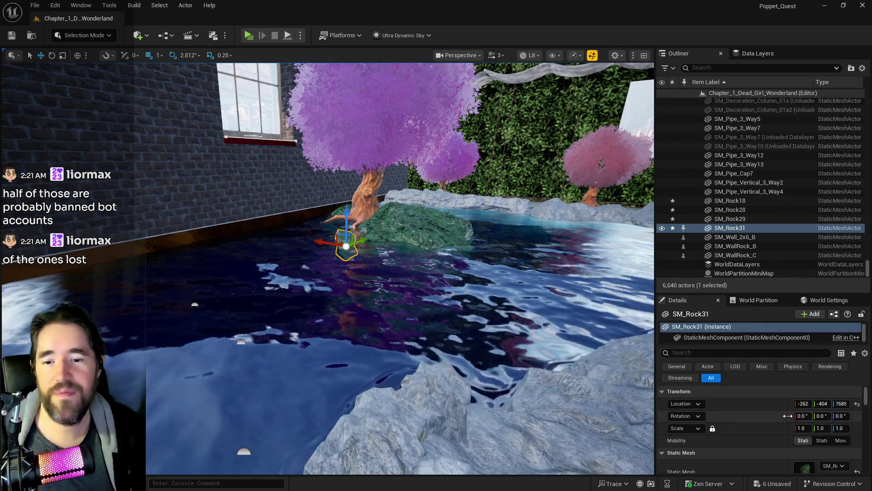
{"action": "left_click", "coordinate": [806, 428]}
{"action": "type", "text": "3"}
{"action": "key", "text": "Return"}
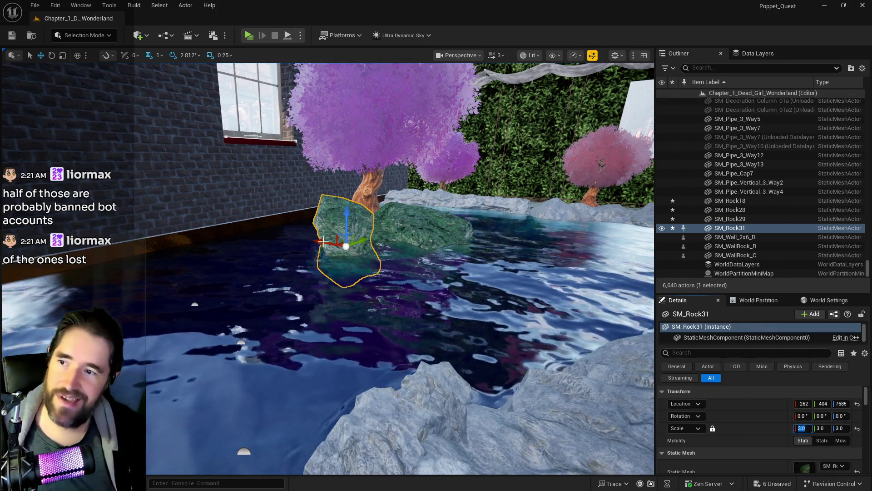
{"action": "left_click_drag", "start_coordinate": [347, 214], "coordinate": [344, 267]}
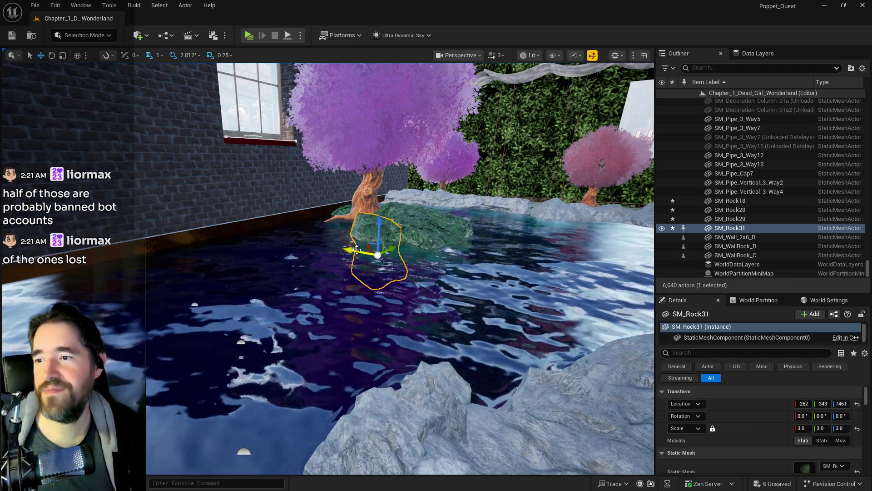
{"action": "scroll", "coordinate": [327, 246], "scroll_direction": "up", "scroll_amount": 15}
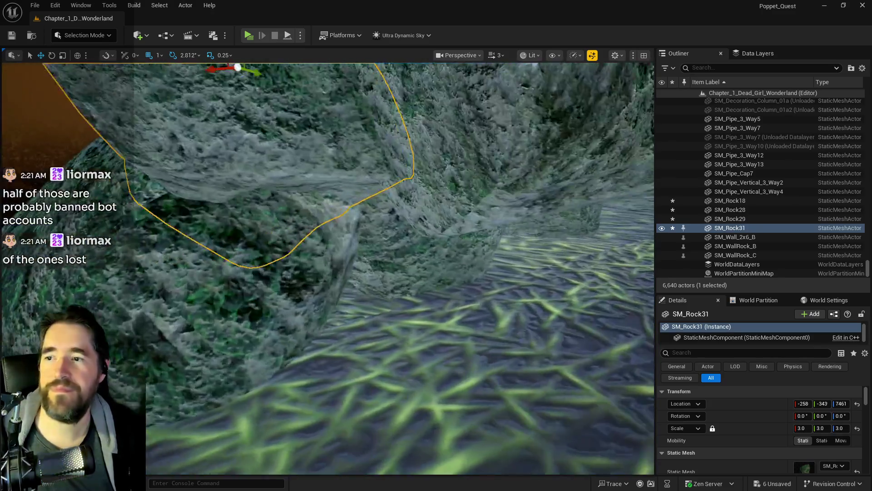
{"action": "key", "text": "f"}
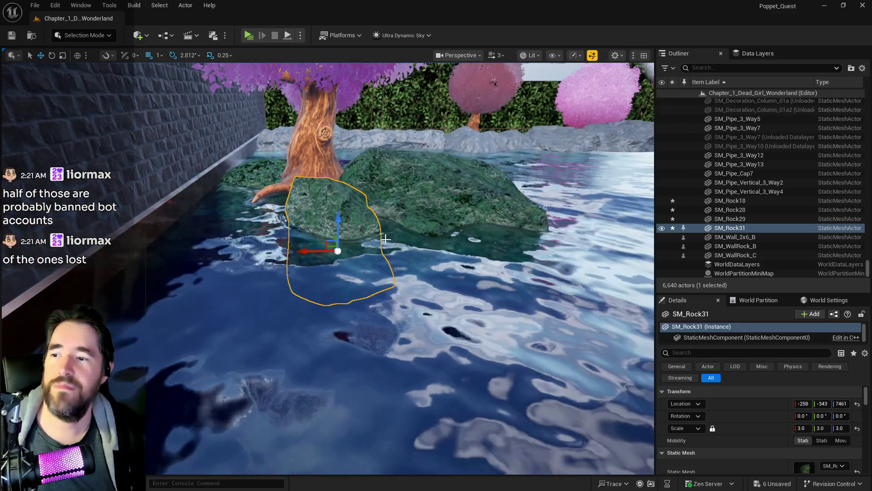
Tilt the new rock about its Y axis and view it from beside and low behind.
{"action": "key", "text": "e"}
{"action": "left_click_drag", "start_coordinate": [283, 251], "coordinate": [311, 303]}
{"action": "key", "text": "w"}
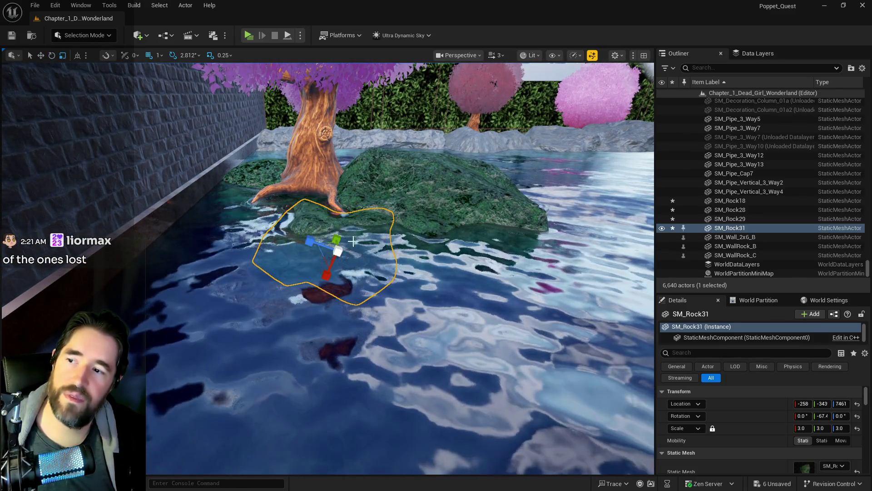
{"action": "left_click_drag", "start_coordinate": [327, 230], "coordinate": [509, 270]}
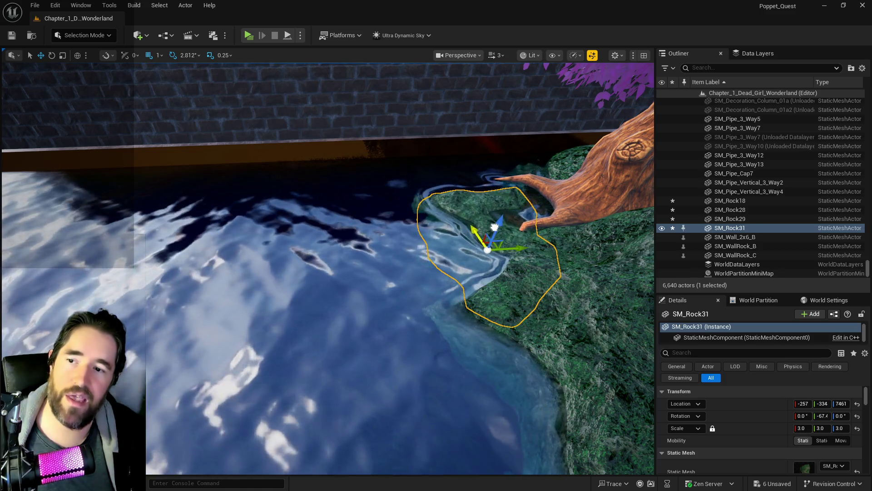
{"action": "mouse_move", "coordinate": [506, 239]}
{"action": "left_mouse_down"}
{"action": "mouse_move", "coordinate": [634, 239]}
{"action": "mouse_move", "coordinate": [218, 232]}
{"action": "mouse_move", "coordinate": [461, 245]}
{"action": "left_mouse_up"}
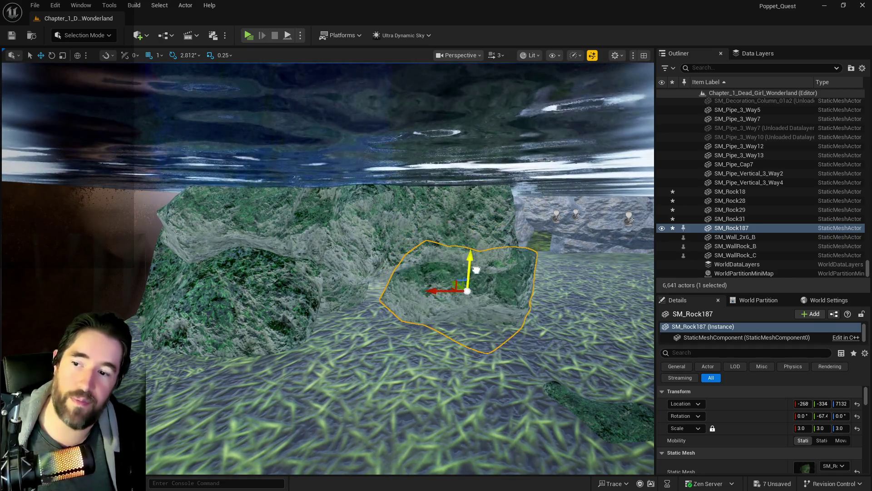
{"action": "left_click_drag", "start_coordinate": [461, 245], "coordinate": [527, 245]}
Spin SM_Rock187 to about -19.69° yaw and rotate it to a new angle.
{"action": "key", "text": "e"}
{"action": "left_click_drag", "start_coordinate": [356, 242], "coordinate": [318, 249]}
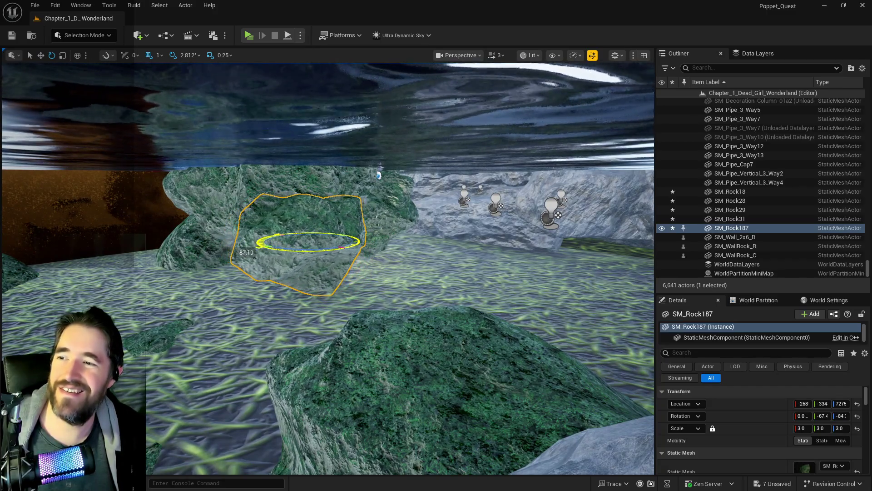
{"action": "left_click_drag", "start_coordinate": [499, 240], "coordinate": [442, 240], "text": "alt"}
{"action": "left_click_drag", "start_coordinate": [512, 214], "coordinate": [507, 245]}
{"action": "mouse_move", "coordinate": [414, 262]}
{"action": "left_mouse_down", "text": "alt"}
{"action": "mouse_move", "coordinate": [341, 262]}
{"action": "mouse_move", "coordinate": [320, 234]}
{"action": "mouse_move", "coordinate": [331, 189]}
{"action": "left_mouse_up", "text": "alt"}
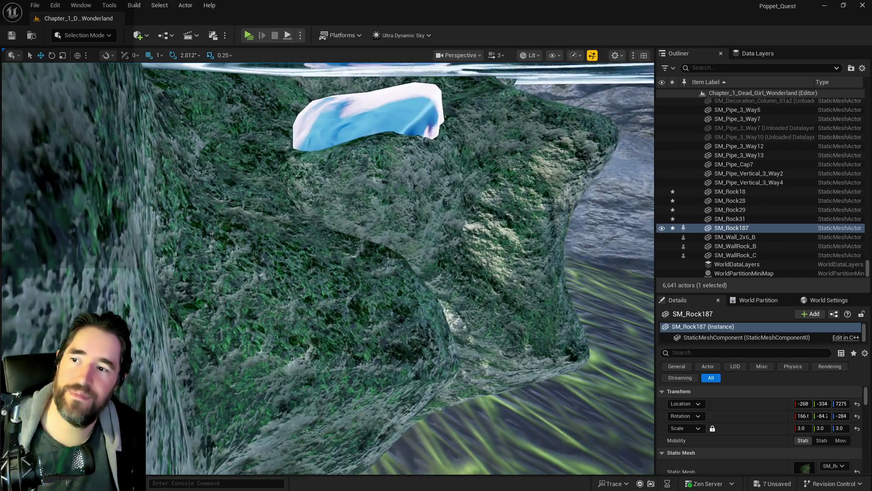
{"action": "left_click", "coordinate": [331, 188]}
Frame the Protector_Light_With_Mesh34 mushroom light and save all level changes with Ctrl+S.
{"action": "key", "text": "f"}
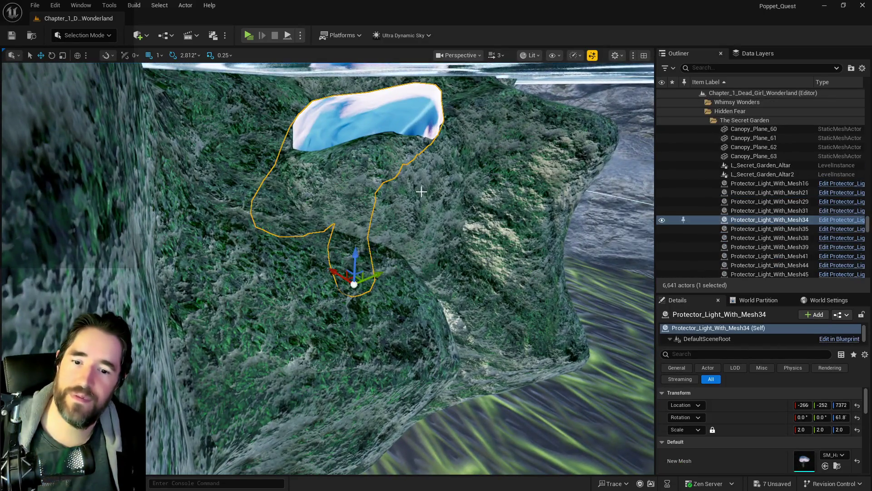
{"action": "scroll", "coordinate": [772, 422], "scroll_direction": "down", "scroll_amount": 5}
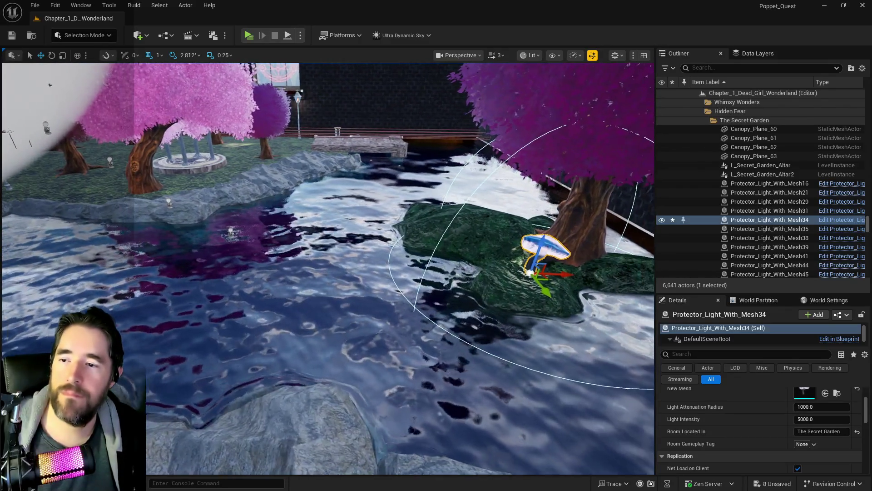
{"action": "key", "text": "ctrl+s"}
{"action": "key", "text": "f"}
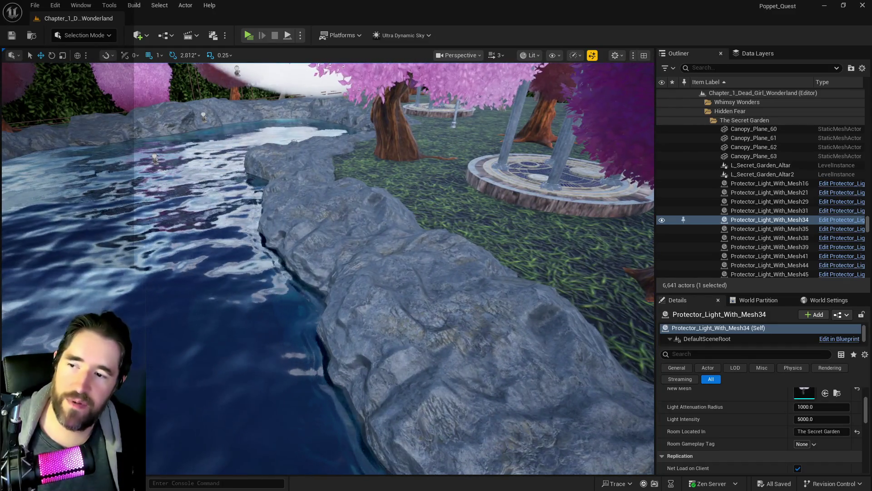
Frame the wall corner, turn toward the pond, and drop mossy rock SM_Rock188 on the shore.
{"action": "left_click", "coordinate": [388, 282]}
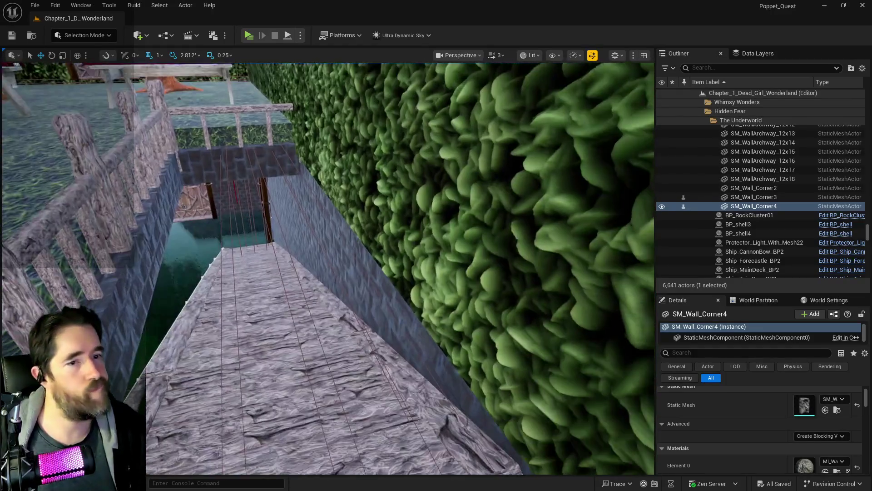
{"action": "key", "text": "f"}
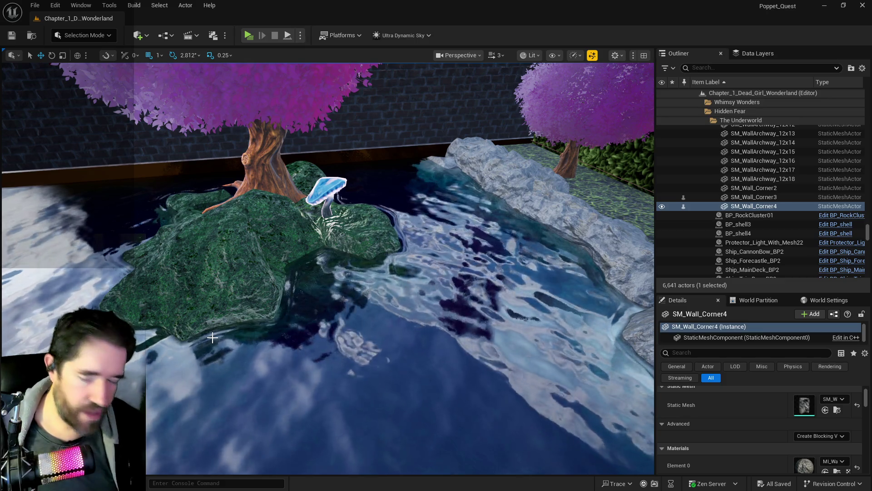
{"action": "left_click_drag", "start_coordinate": [360, 282], "coordinate": [361, 227]}
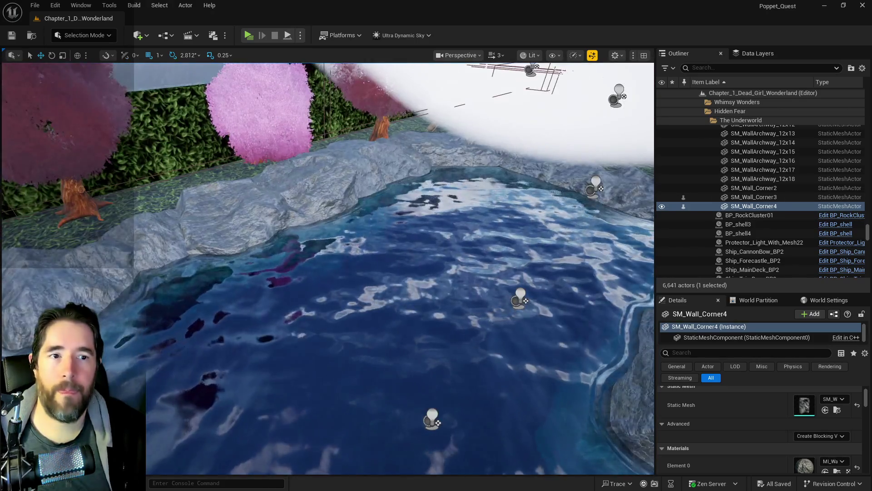
{"action": "left_click_drag", "start_coordinate": [561, 232], "coordinate": [137, 245]}
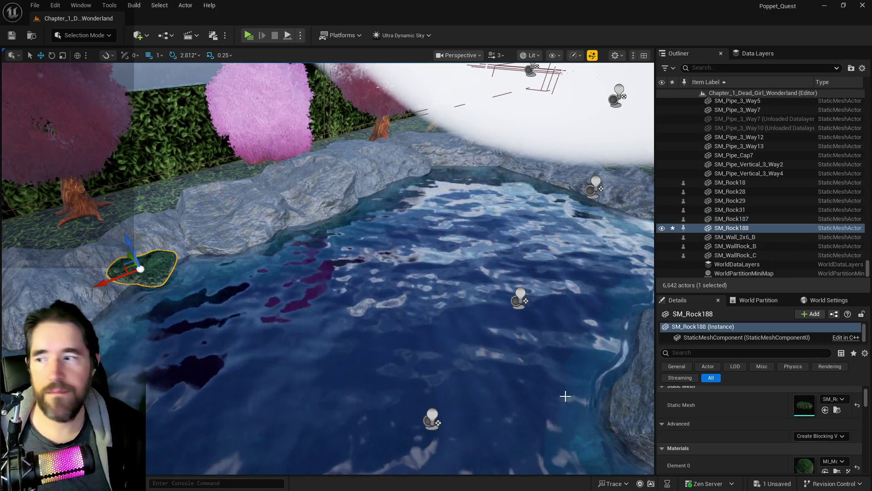
Scale SM_Rock188 up to 10, then settle it at 5, and select nearby SM_WallRock_B.
{"action": "scroll", "coordinate": [779, 438], "scroll_direction": "up", "scroll_amount": 2}
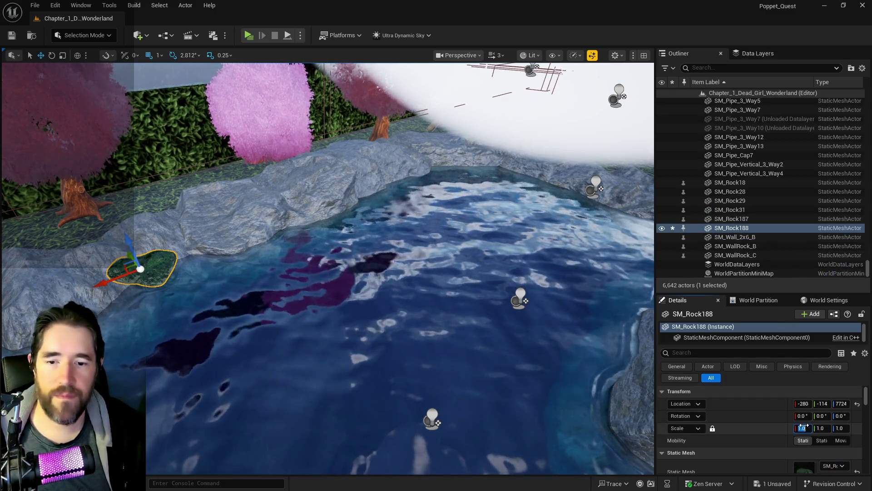
{"action": "left_click", "coordinate": [802, 428]}
{"action": "type", "text": "10"}
{"action": "key", "text": "Return"}
{"action": "left_click_drag", "start_coordinate": [458, 390], "coordinate": [522, 273]}
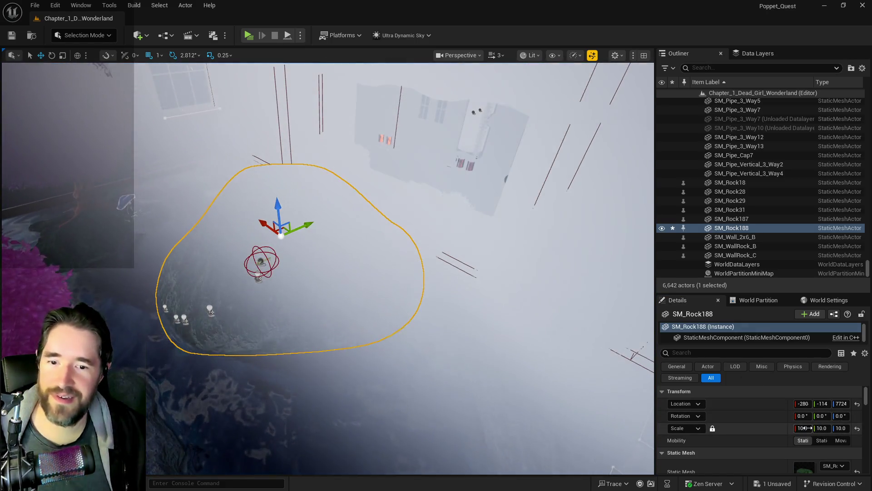
{"action": "left_click", "coordinate": [808, 428]}
{"action": "type", "text": "5"}
{"action": "key", "text": "Return"}
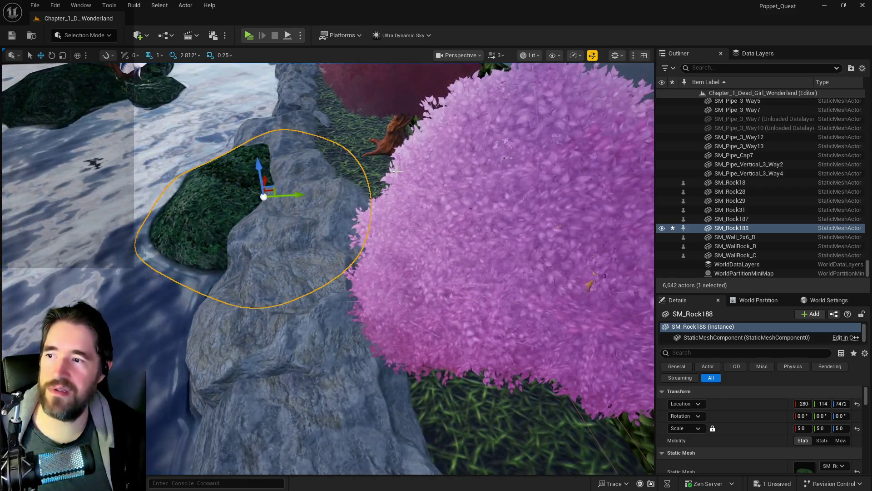
{"action": "mouse_move", "coordinate": [395, 171]}
{"action": "left_mouse_down"}
{"action": "mouse_move", "coordinate": [364, 136]}
{"action": "mouse_move", "coordinate": [354, 159]}
{"action": "mouse_move", "coordinate": [395, 171]}
{"action": "mouse_move", "coordinate": [392, 121]}
{"action": "left_mouse_up"}
{"action": "left_click_drag", "start_coordinate": [316, 177], "coordinate": [317, 178]}
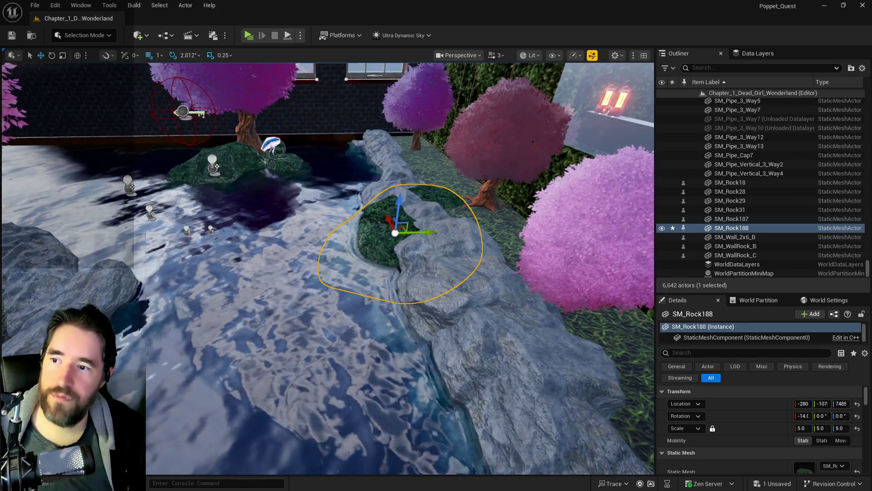
{"action": "left_click", "coordinate": [422, 207]}
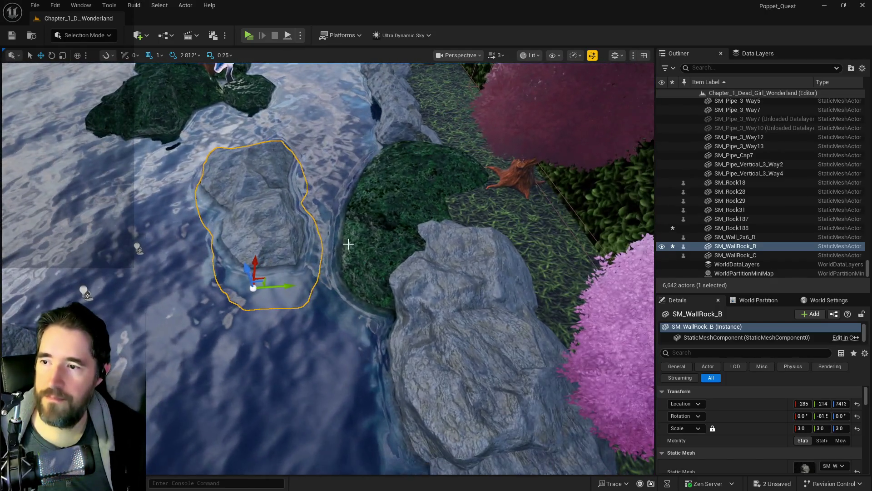
Tilt the mossy island rock further to about 14° and frame it.
{"action": "left_click", "coordinate": [371, 232]}
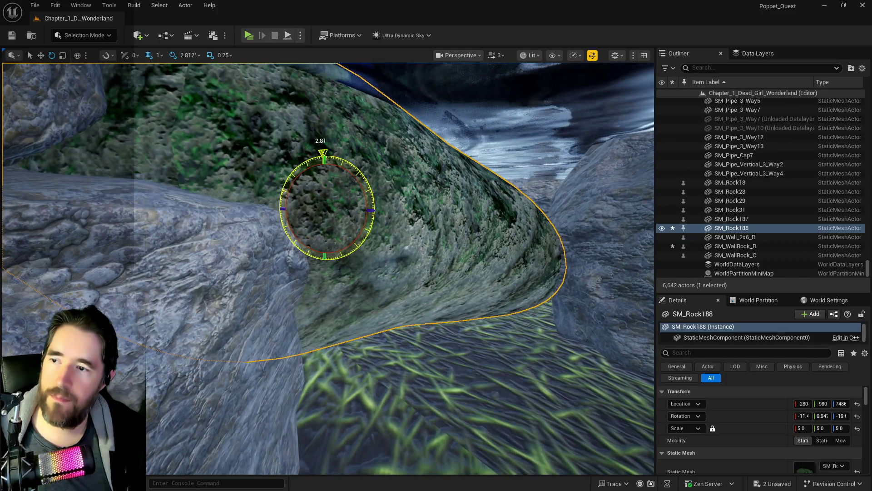
{"action": "left_click_drag", "start_coordinate": [322, 156], "coordinate": [312, 156]}
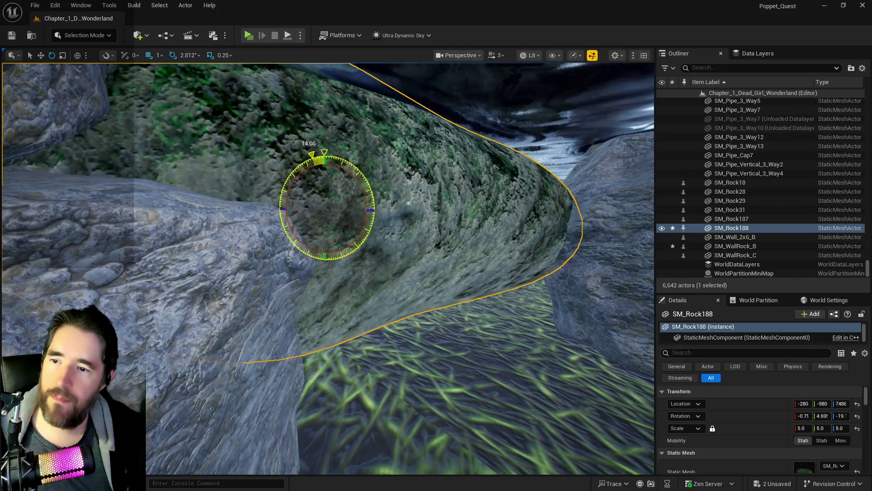
{"action": "key", "text": "f"}
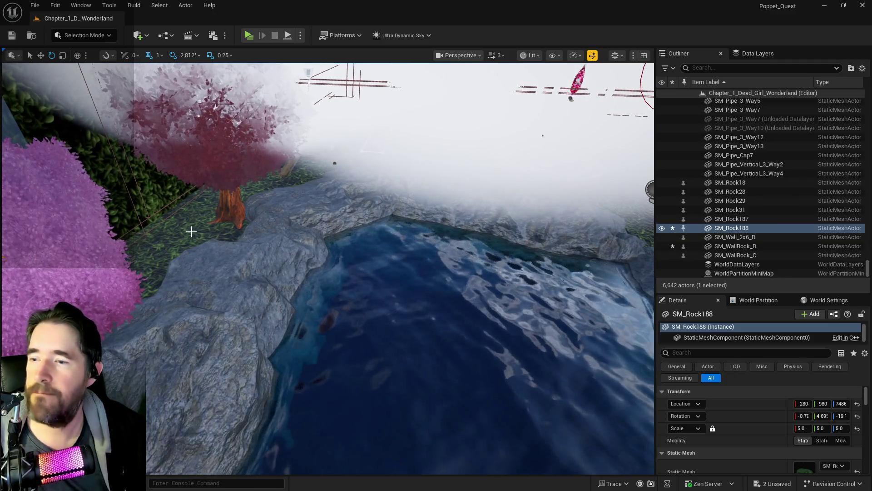
Reselect the mossy rock SM_Rock187 and drop another mossy rock, SM_Rock189, into the pond.
{"action": "left_click", "coordinate": [538, 303]}
{"action": "scroll", "coordinate": [768, 433], "scroll_direction": "down", "scroll_amount": 5}
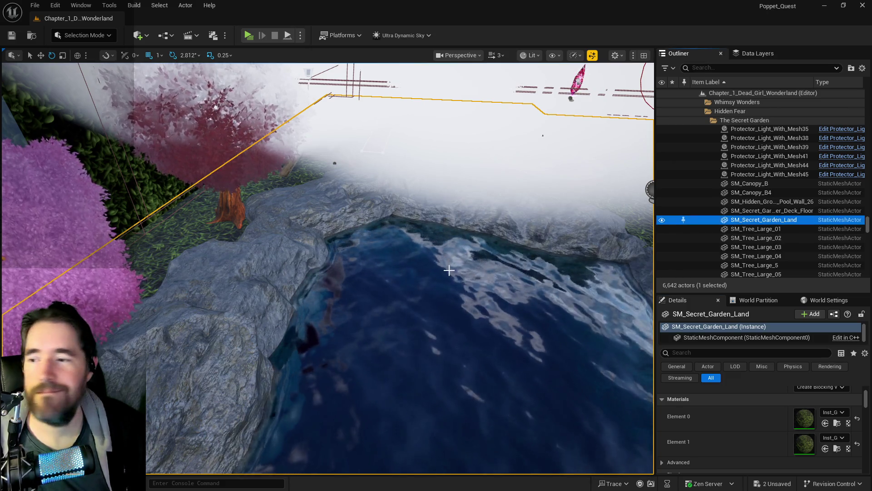
{"action": "scroll", "coordinate": [327, 268], "scroll_direction": "up", "scroll_amount": 5}
{"action": "scroll", "coordinate": [233, 227], "scroll_direction": "down", "scroll_amount": 5}
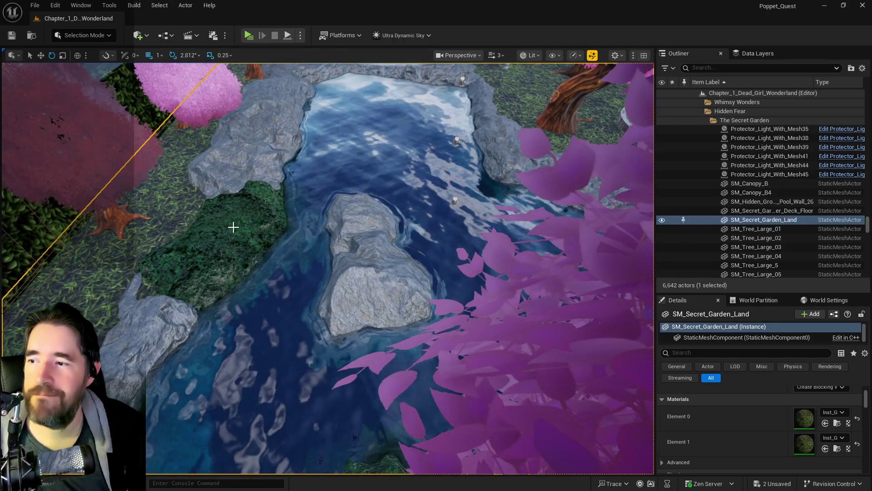
{"action": "left_click", "coordinate": [233, 227]}
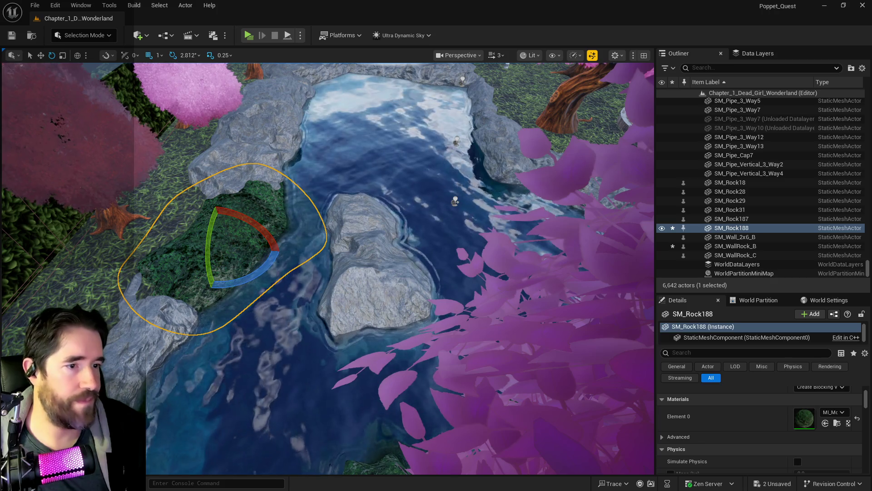
{"action": "right_click", "coordinate": [732, 219]}
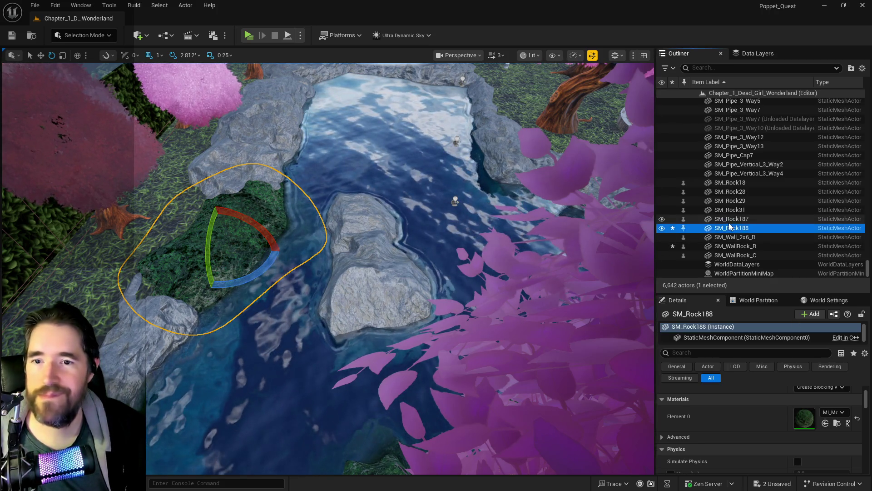
{"action": "left_click", "coordinate": [621, 157]}
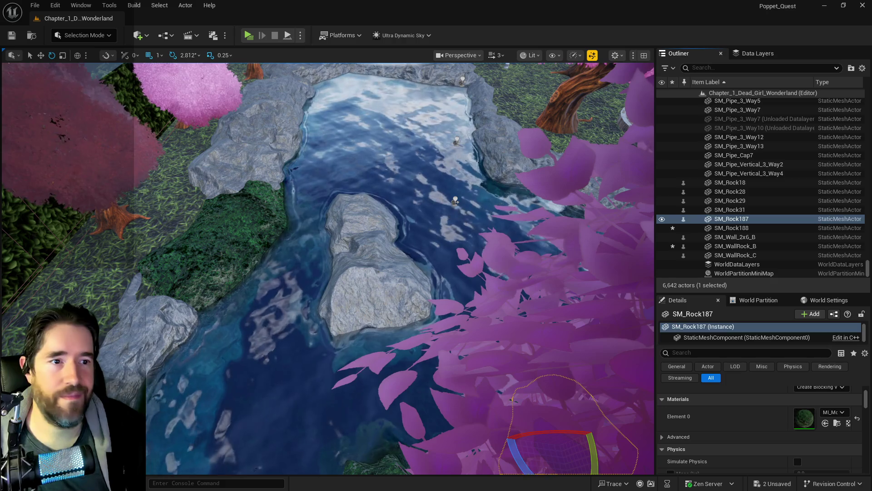
{"action": "left_click_drag", "start_coordinate": [289, 141], "coordinate": [289, 140]}
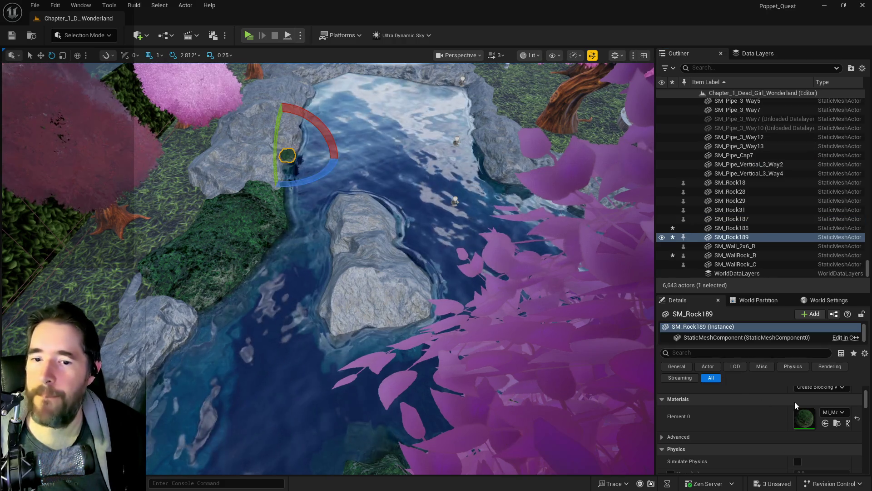
Set the new mossy rock's scale to 10 and lower it into the pond.
{"action": "scroll", "coordinate": [764, 408], "scroll_direction": "up", "scroll_amount": 3}
{"action": "left_click", "coordinate": [803, 429]}
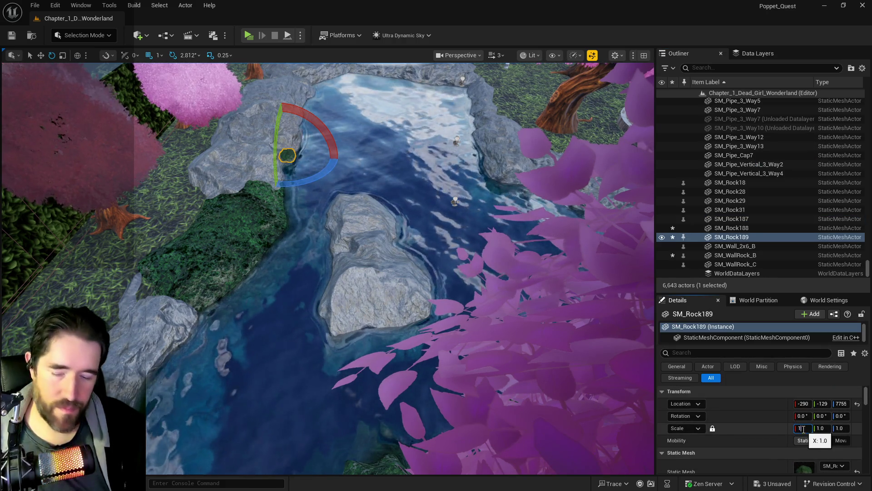
{"action": "type", "text": "0.0"}
{"action": "key", "text": "Return"}
{"action": "key", "text": "f"}
{"action": "key", "text": "w"}
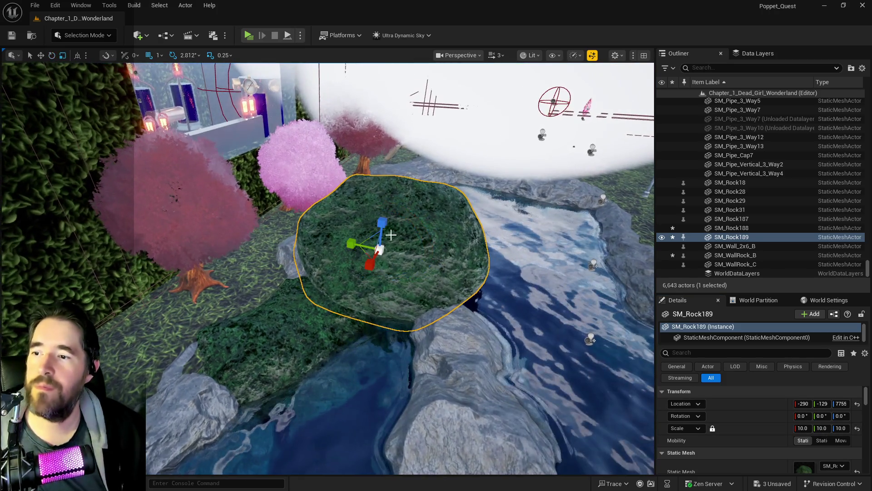
{"action": "mouse_move", "coordinate": [383, 225]}
{"action": "left_mouse_down"}
{"action": "mouse_move", "coordinate": [381, 290]}
{"action": "mouse_move", "coordinate": [343, 277]}
{"action": "mouse_move", "coordinate": [374, 250]}
{"action": "mouse_move", "coordinate": [375, 261]}
{"action": "mouse_move", "coordinate": [379, 232]}
{"action": "mouse_move", "coordinate": [377, 247]}
{"action": "left_mouse_up"}
Move in and select the spline pipe on the new rock, viewing the rocks from above.
{"action": "scroll", "coordinate": [375, 262], "scroll_direction": "up", "scroll_amount": 5}
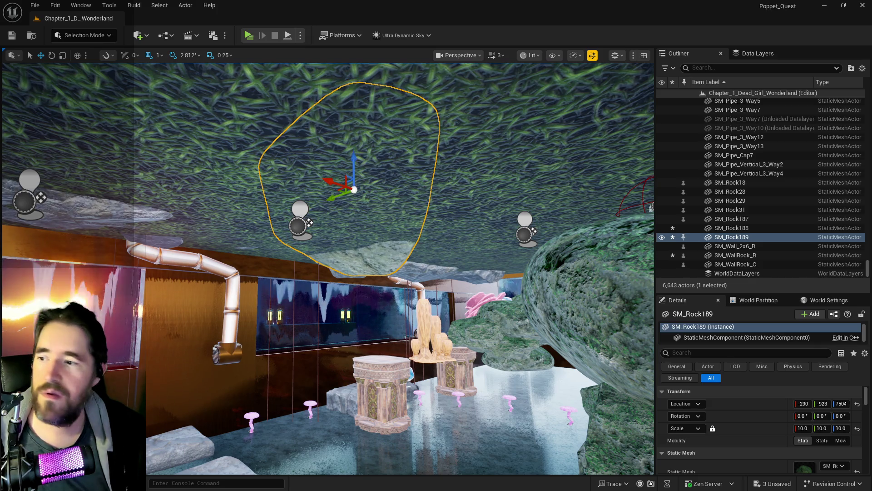
{"action": "left_click_drag", "start_coordinate": [287, 234], "coordinate": [287, 218]}
{"action": "left_click", "coordinate": [278, 259]}
{"action": "mouse_move", "coordinate": [278, 259]}
{"action": "left_mouse_down"}
{"action": "mouse_move", "coordinate": [299, 236]}
{"action": "mouse_move", "coordinate": [238, 222]}
{"action": "mouse_move", "coordinate": [273, 216]}
{"action": "left_mouse_up"}
{"action": "left_click", "coordinate": [703, 67]}
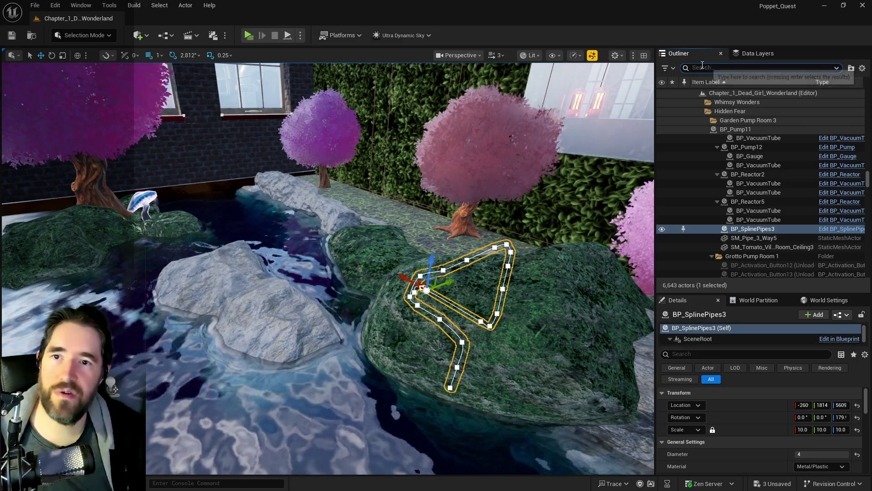
Set Ultra_Dynamic_Sky's Time Of Day to 2400 for night lighting.
{"action": "type", "text": "ultra"}
{"action": "left_click", "coordinate": [739, 111]}
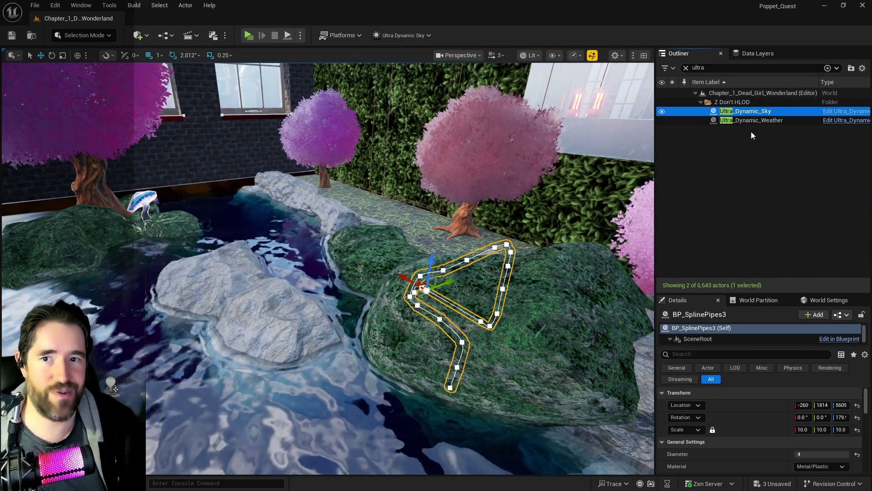
{"action": "left_click", "coordinate": [821, 467]}
{"action": "key", "text": "Return"}
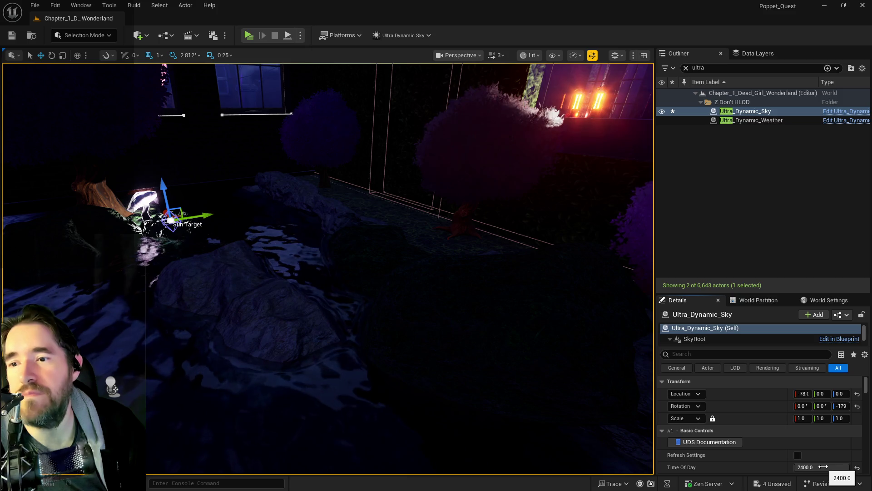
Turn toward the glowing mushroom bushes and select the secret garden ground mesh.
{"action": "scroll", "coordinate": [327, 268], "scroll_direction": "up", "scroll_amount": 10}
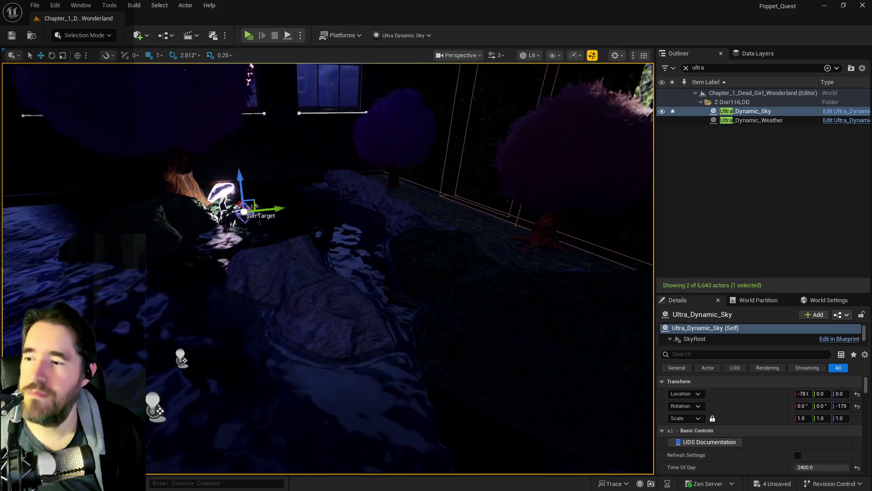
{"action": "mouse_move", "coordinate": [367, 270]}
{"action": "left_mouse_down"}
{"action": "mouse_move", "coordinate": [295, 272]}
{"action": "mouse_move", "coordinate": [370, 241]}
{"action": "mouse_move", "coordinate": [414, 317]}
{"action": "left_mouse_up"}
{"action": "left_click_drag", "start_coordinate": [364, 298], "coordinate": [350, 286]}
{"action": "left_click", "coordinate": [350, 286]}
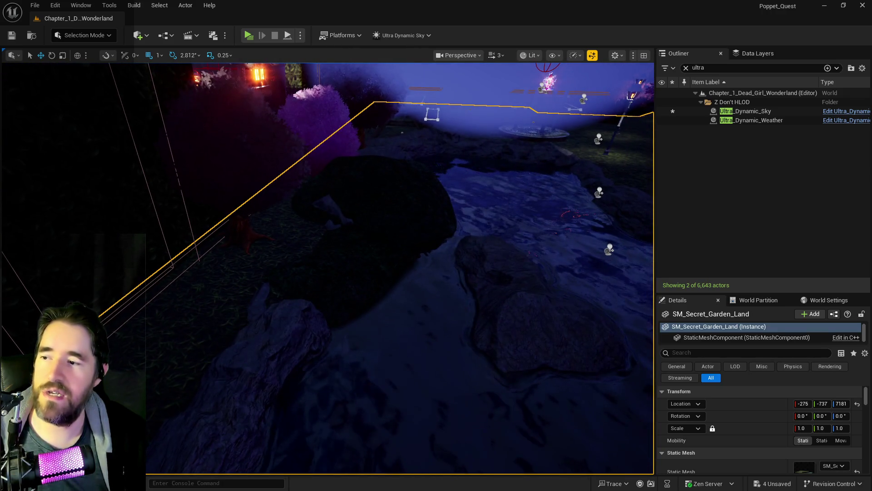
Fly over the lit garden down to the rocky pond floor and select the wall rock.
{"action": "left_click_drag", "start_coordinate": [465, 212], "coordinate": [464, 211]}
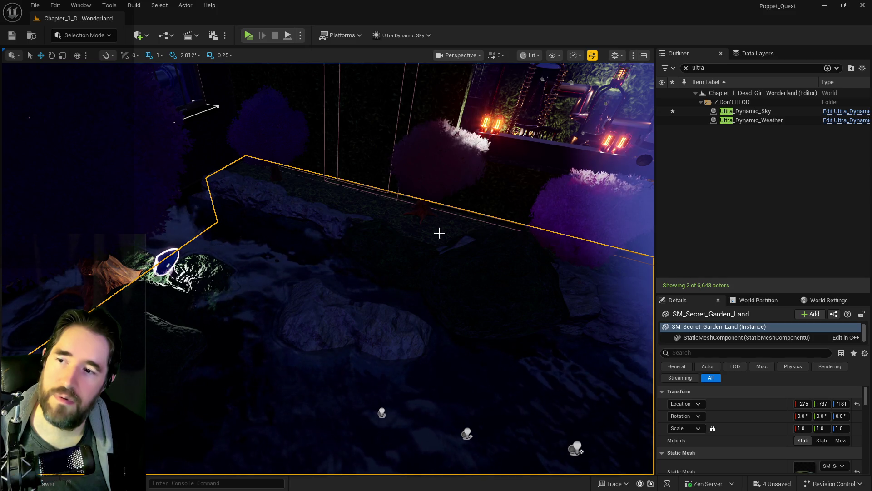
{"action": "left_click_drag", "start_coordinate": [371, 228], "coordinate": [370, 228]}
{"action": "key", "text": "s"}
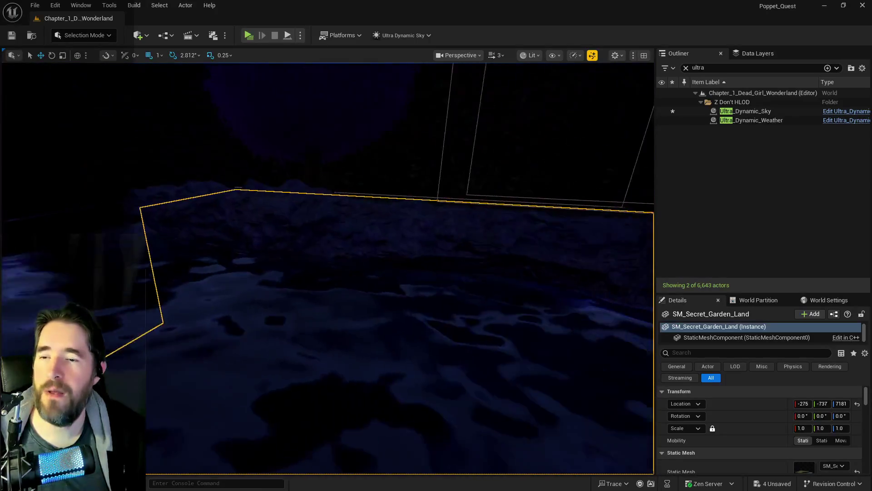
{"action": "key", "text": "w"}
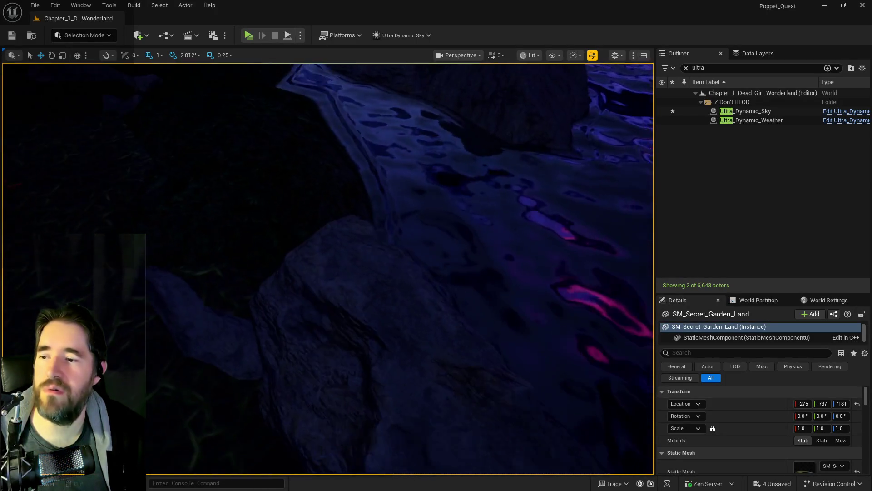
{"action": "key", "text": "w"}
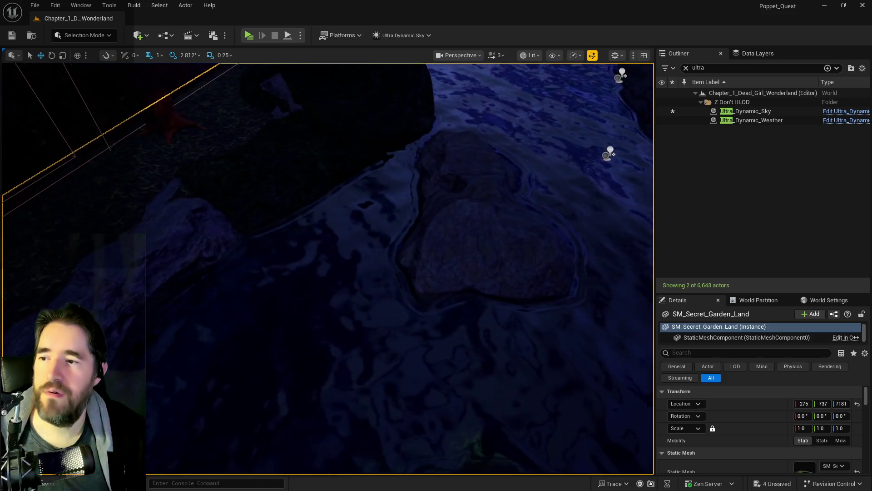
{"action": "key", "text": "s"}
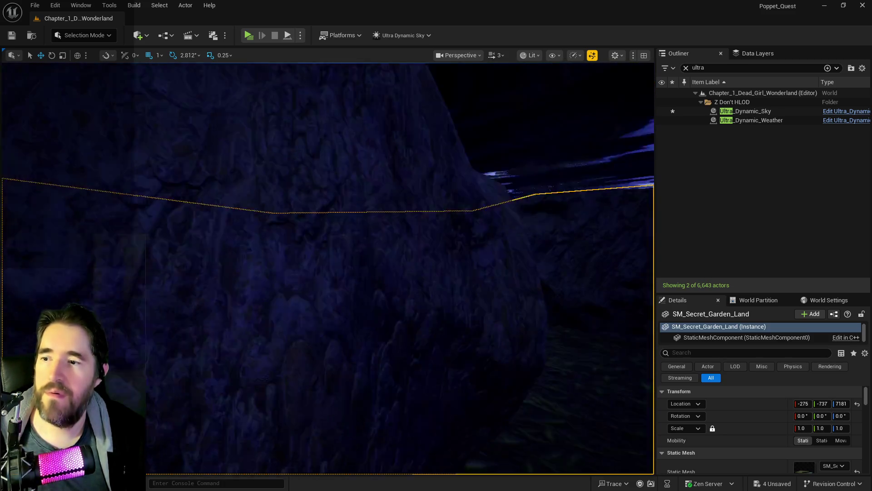
{"action": "left_click_drag", "start_coordinate": [236, 262], "coordinate": [236, 262]}
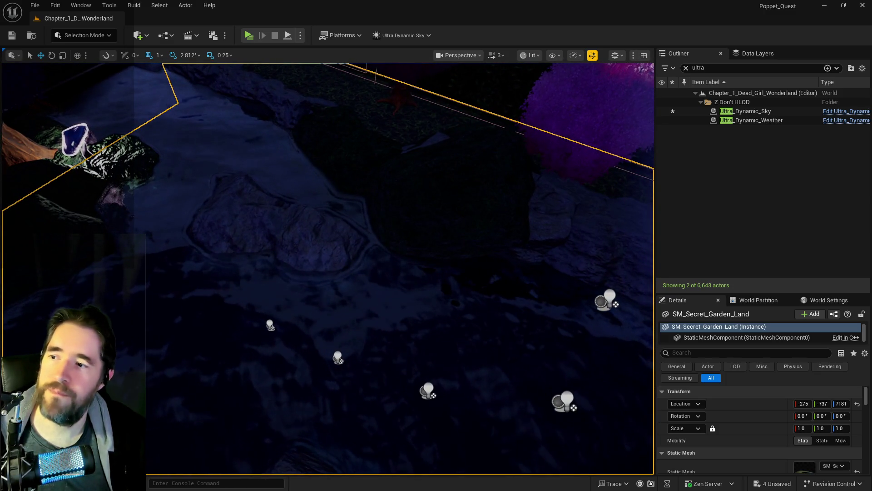
{"action": "left_click", "coordinate": [307, 267]}
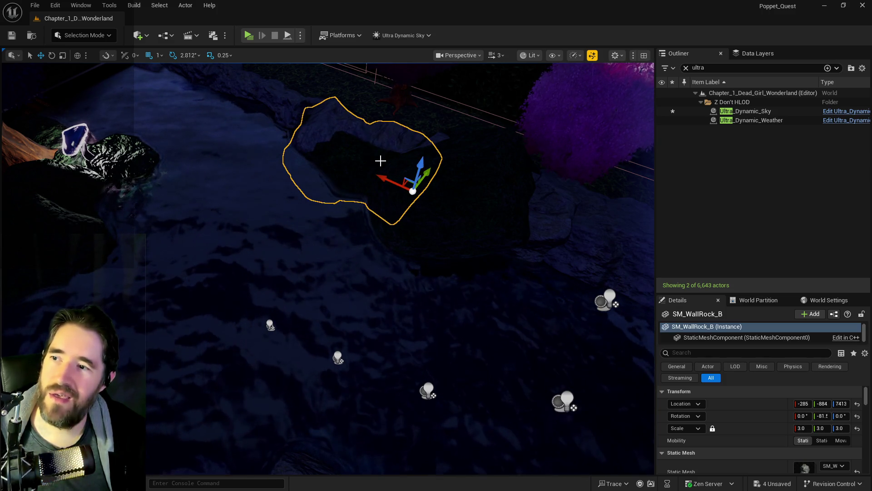
Delete the small rocks SM_Rock188 and SM_Rock189 from the pond.
{"action": "left_click", "coordinate": [362, 157]}
{"action": "key", "text": "Delete"}
{"action": "left_click", "coordinate": [462, 205]}
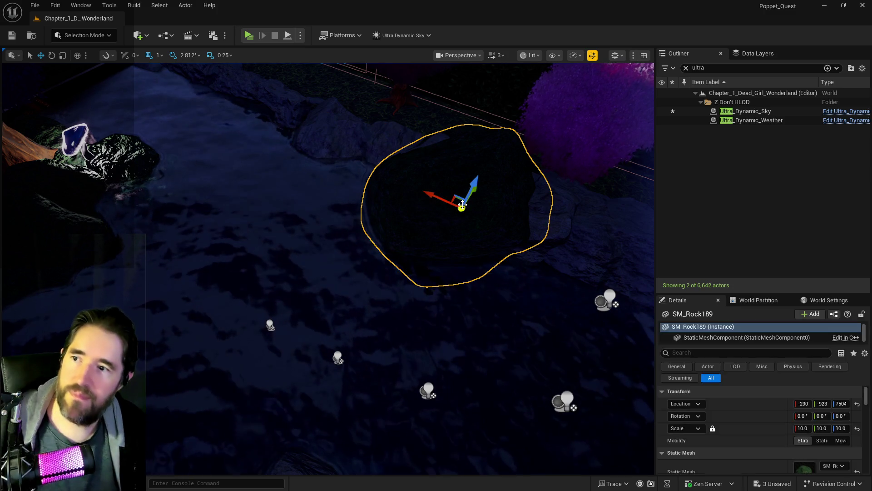
{"action": "key", "text": "Delete"}
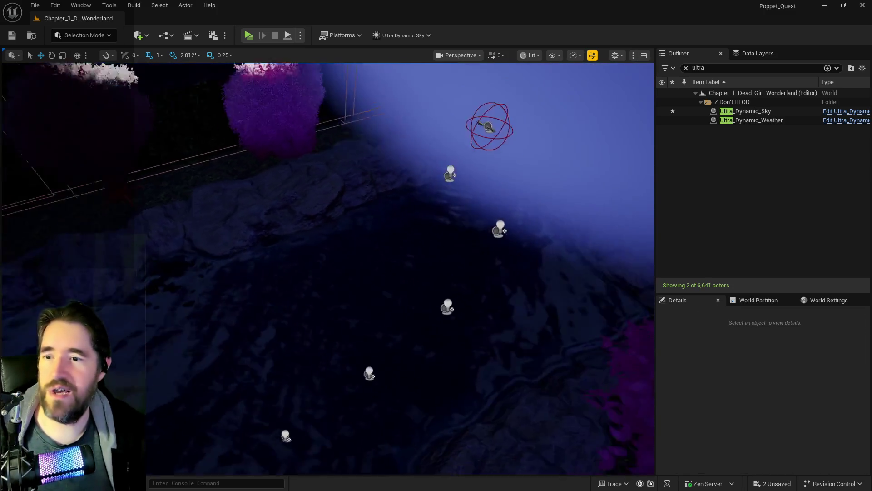
Fly across the water toward the glowing mushrooms and clear the Outliner filter.
{"action": "key", "text": "w"}
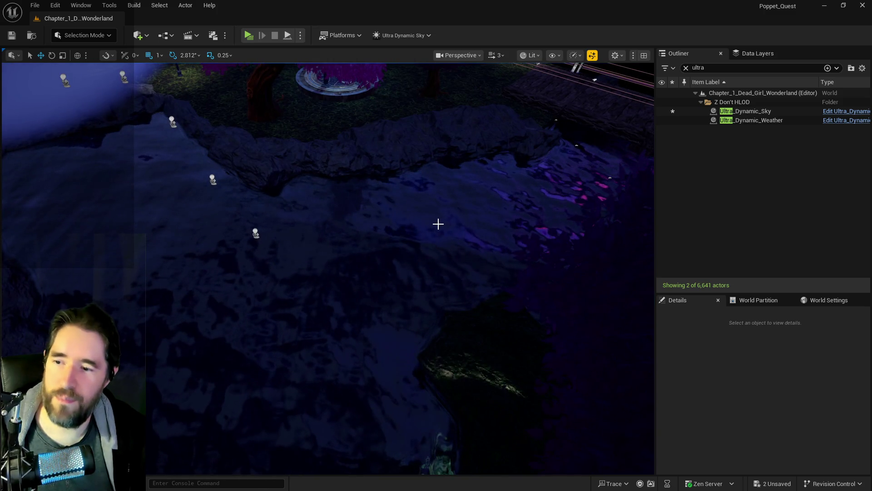
{"action": "left_click_drag", "start_coordinate": [409, 234], "coordinate": [409, 190]}
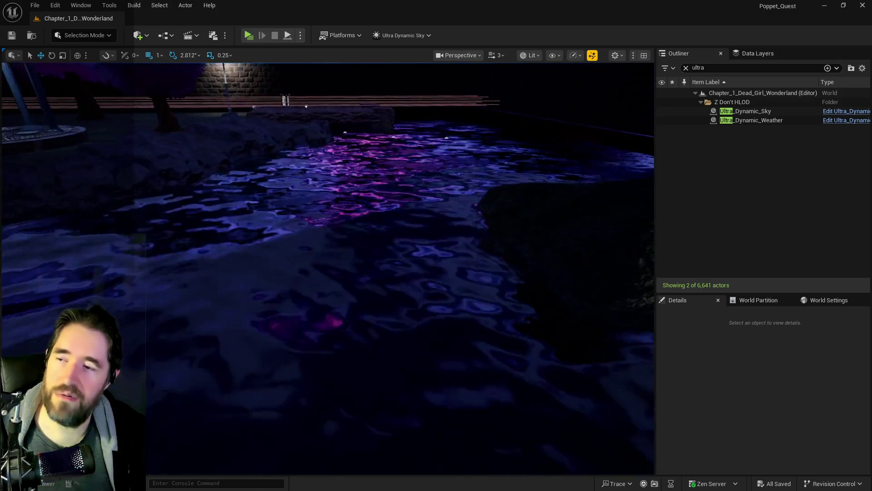
{"action": "key", "text": "w"}
{"action": "key", "text": "w"}
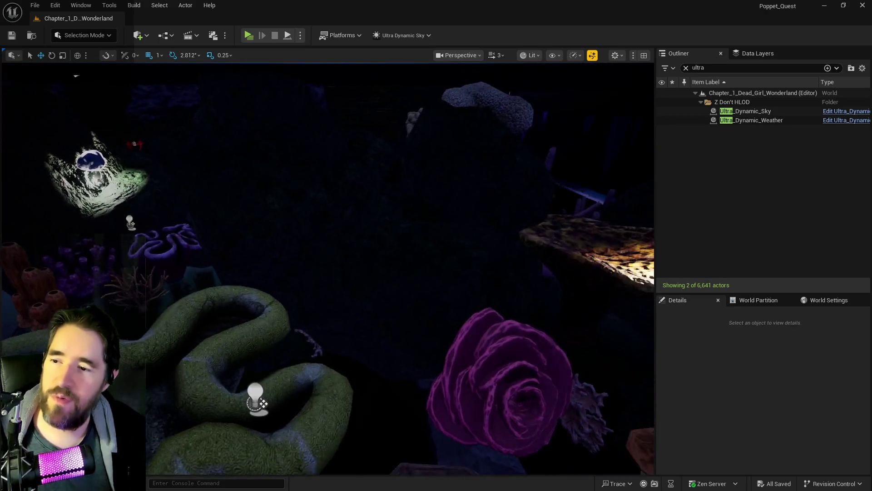
{"action": "key", "text": "w"}
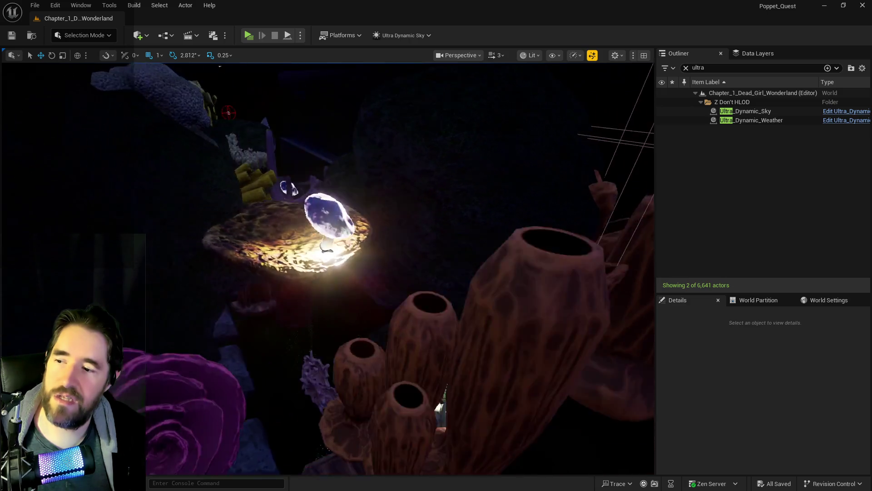
{"action": "key", "text": "w"}
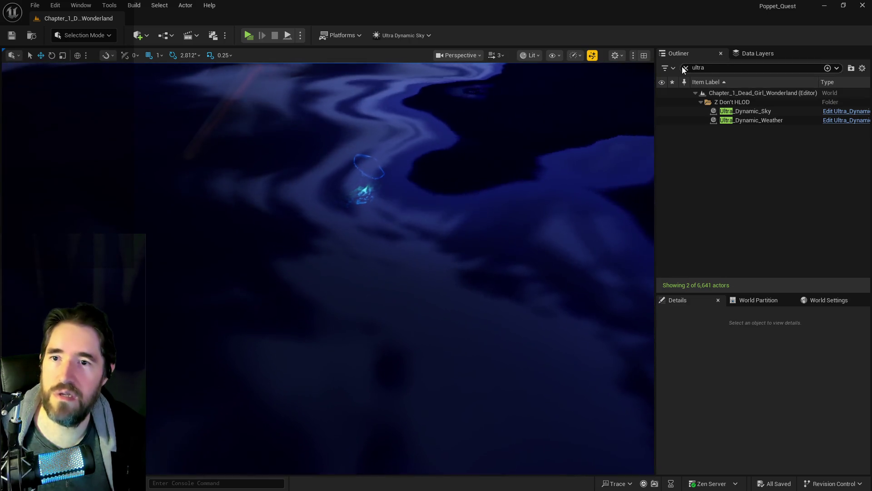
{"action": "left_click", "coordinate": [686, 68]}
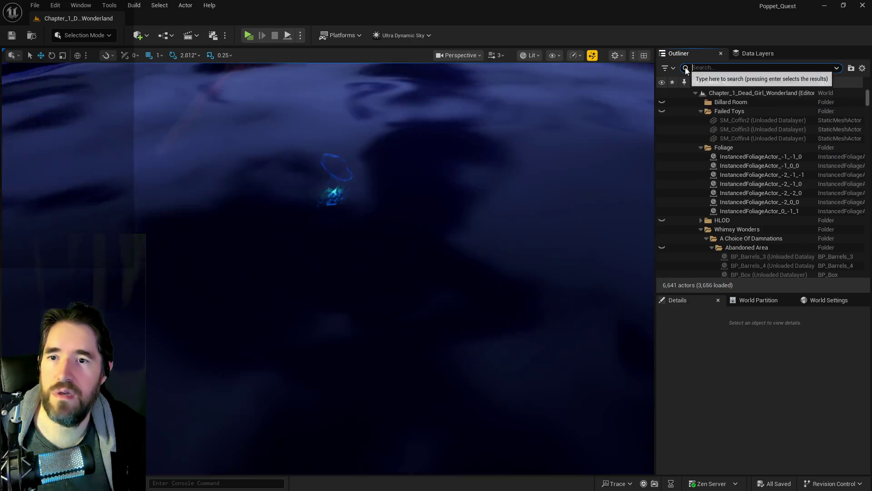
Fly down to The Secret Garden Pool and select its water to show its Details.
{"action": "key", "text": "w"}
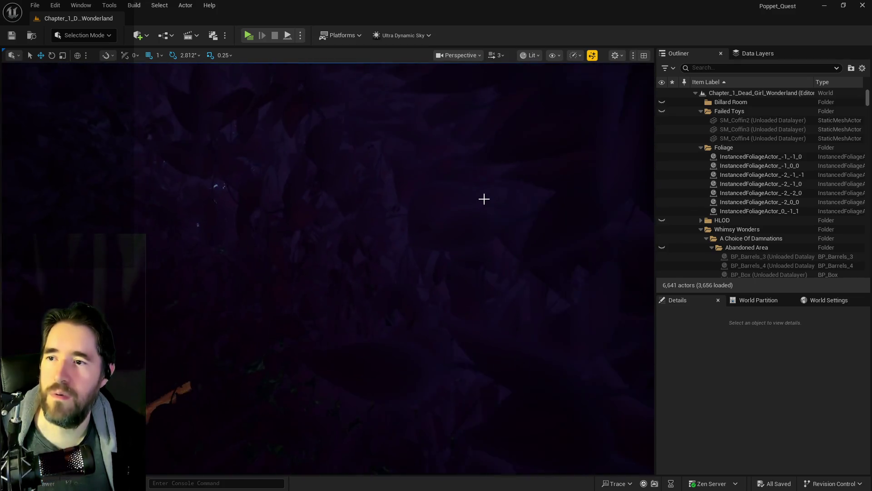
{"action": "key", "text": "w"}
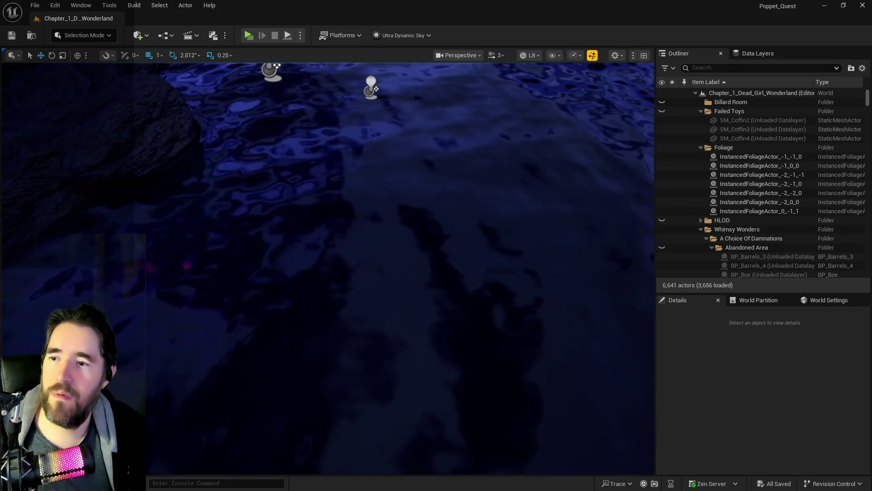
{"action": "left_click", "coordinate": [318, 272]}
{"action": "scroll", "coordinate": [720, 405], "scroll_direction": "down", "scroll_amount": 5}
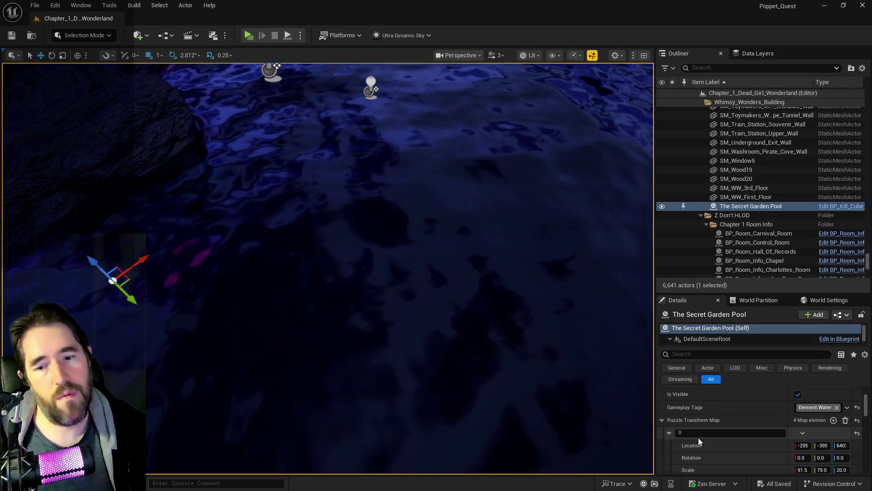
{"action": "scroll", "coordinate": [715, 443], "scroll_direction": "up", "scroll_amount": 1}
{"action": "scroll", "coordinate": [716, 443], "scroll_direction": "down", "scroll_amount": 1}
{"action": "scroll", "coordinate": [715, 442], "scroll_direction": "up", "scroll_amount": 1}
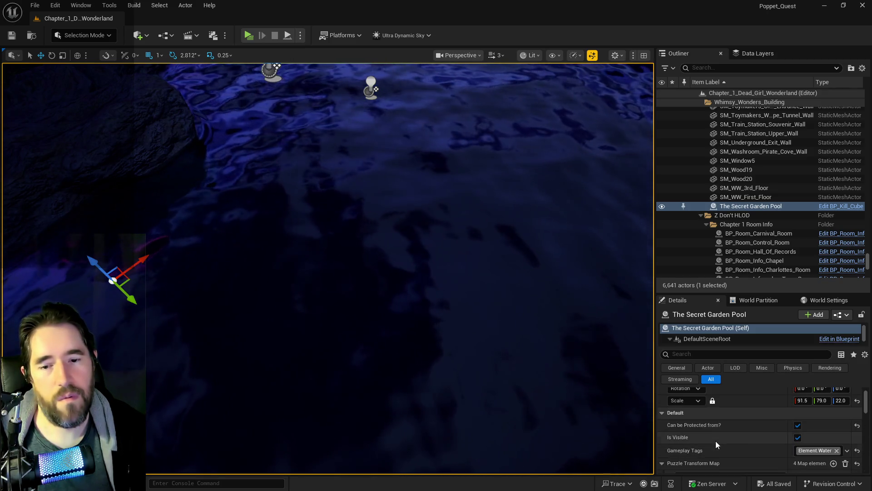
{"action": "scroll", "coordinate": [715, 440], "scroll_direction": "down", "scroll_amount": 1}
Copy and paste transform values so puzzle state 0's height scale becomes 22.
{"action": "right_click", "coordinate": [732, 406]}
{"action": "left_click", "coordinate": [759, 424]}
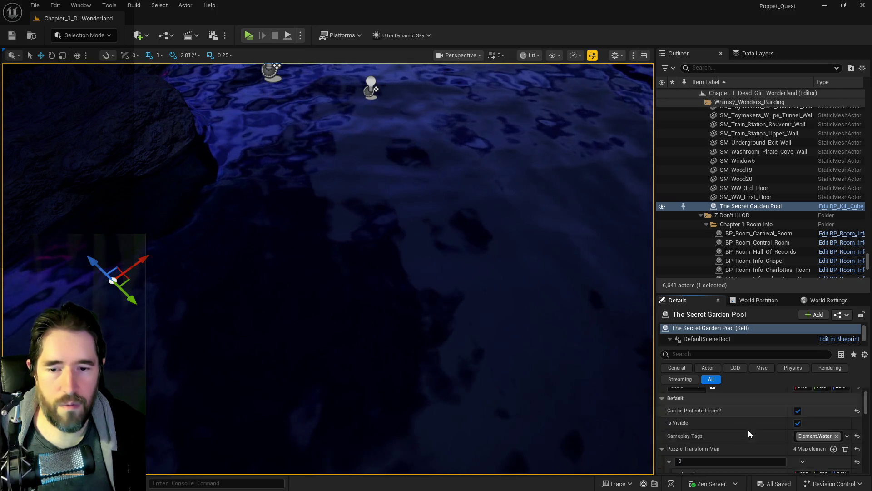
{"action": "scroll", "coordinate": [749, 434], "scroll_direction": "down", "scroll_amount": 3}
{"action": "right_click", "coordinate": [718, 428]}
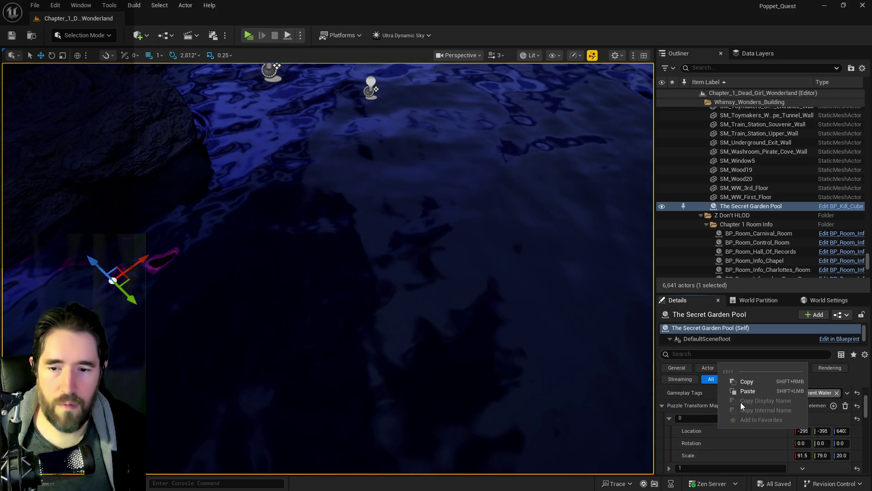
{"action": "left_click", "coordinate": [743, 391]}
{"action": "scroll", "coordinate": [743, 391], "scroll_direction": "up", "scroll_amount": 2}
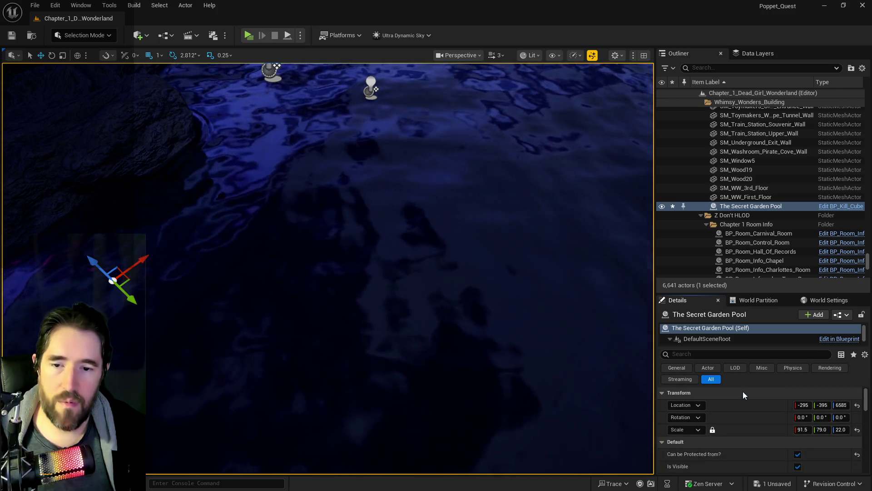
{"action": "right_click", "coordinate": [742, 430]}
{"action": "left_click", "coordinate": [765, 379]}
{"action": "scroll", "coordinate": [759, 394], "scroll_direction": "down", "scroll_amount": 5}
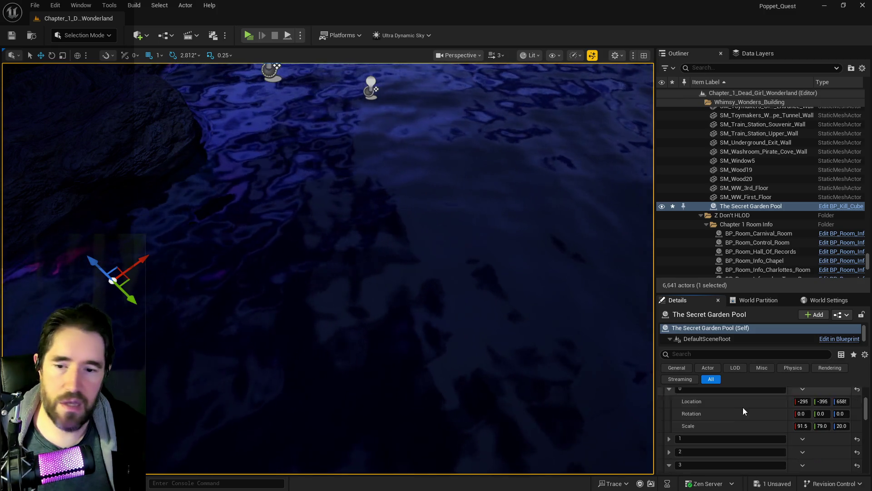
{"action": "right_click", "coordinate": [731, 423]}
{"action": "left_click", "coordinate": [743, 444]}
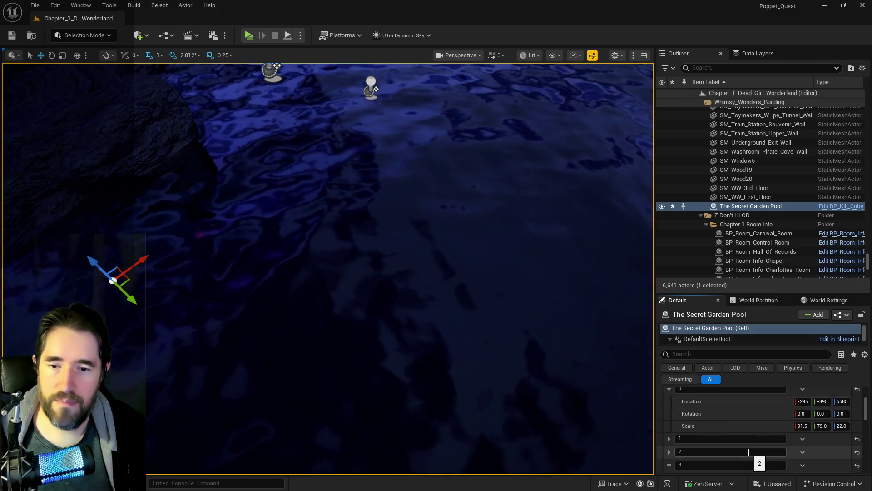
Paste puzzle state 3's transform onto the pool, lowering it to height 4559.
{"action": "scroll", "coordinate": [736, 441], "scroll_direction": "down", "scroll_amount": 2}
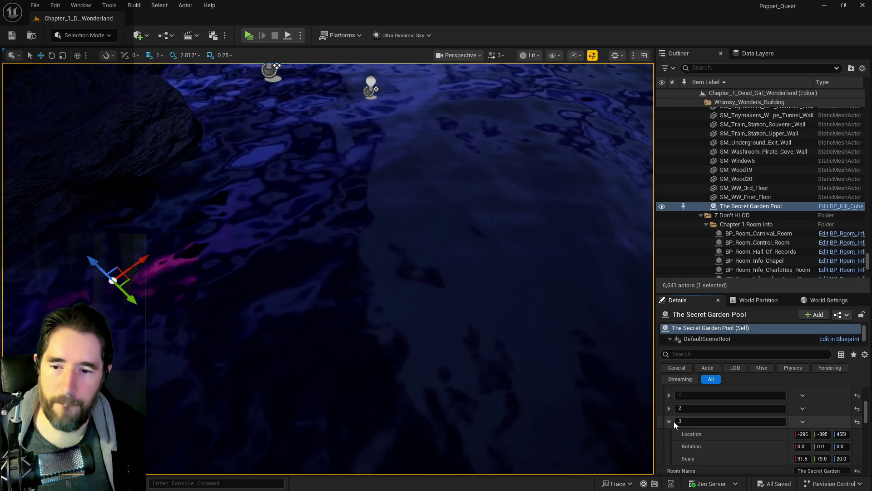
{"action": "right_click", "coordinate": [716, 440]}
{"action": "left_click", "coordinate": [734, 388]}
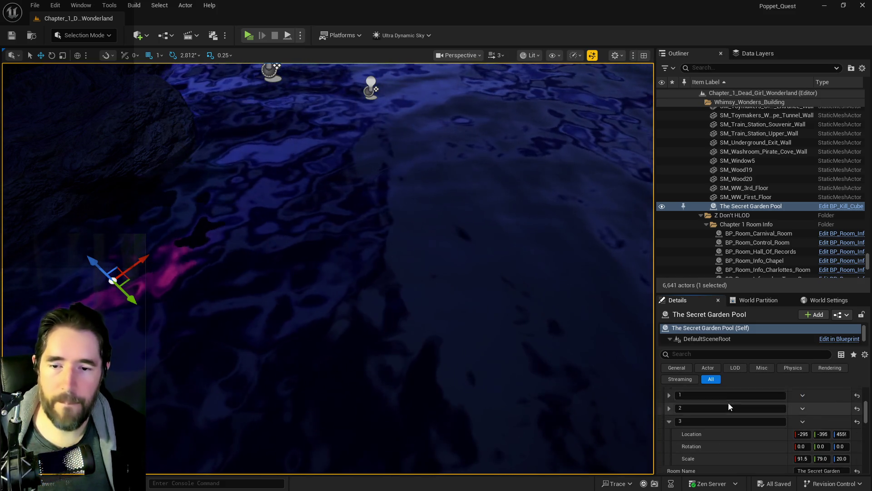
{"action": "scroll", "coordinate": [729, 403], "scroll_direction": "up", "scroll_amount": 5}
{"action": "right_click", "coordinate": [737, 402]}
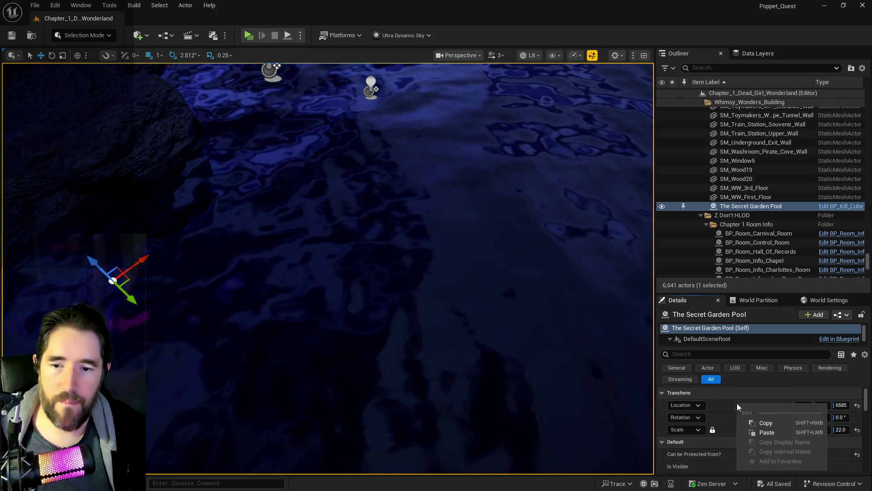
{"action": "left_click", "coordinate": [767, 432]}
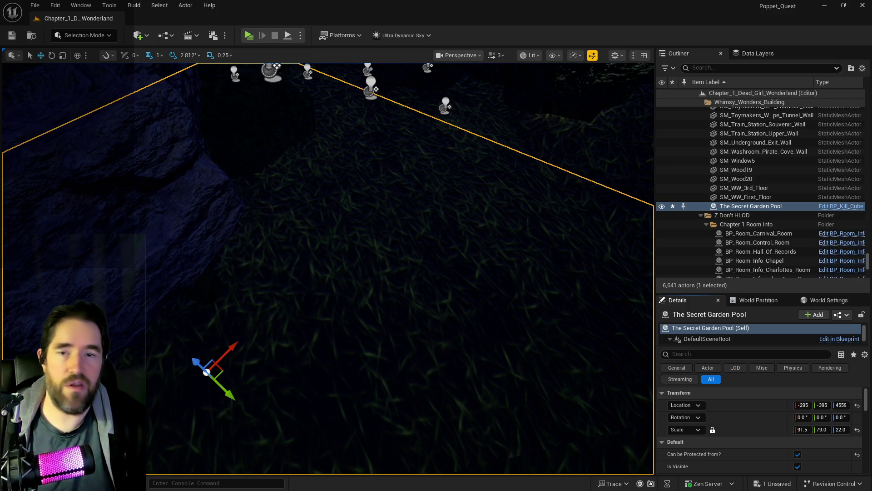
{"action": "mouse_move", "coordinate": [327, 268]}
{"action": "left_mouse_down"}
{"action": "mouse_move", "coordinate": [313, 273]}
{"action": "mouse_move", "coordinate": [336, 268]}
{"action": "mouse_move", "coordinate": [327, 254]}
{"action": "mouse_move", "coordinate": [318, 264]}
{"action": "mouse_move", "coordinate": [327, 245]}
{"action": "mouse_move", "coordinate": [327, 259]}
{"action": "left_mouse_up"}
Reset Ultra_Dynamic_Sky's Time Of Day to 960 and select the mossy rock SM_Rock82.
{"action": "left_click", "coordinate": [717, 69]}
{"action": "type", "text": "ultra"}
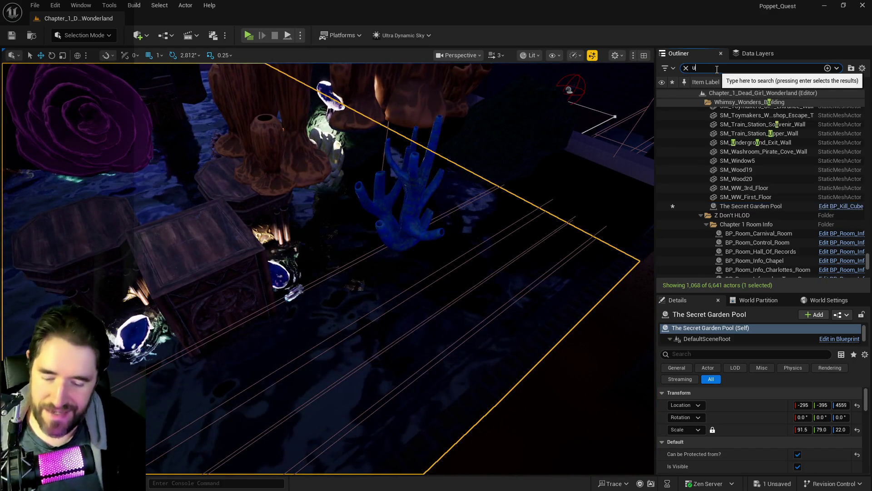
{"action": "left_click", "coordinate": [742, 111]}
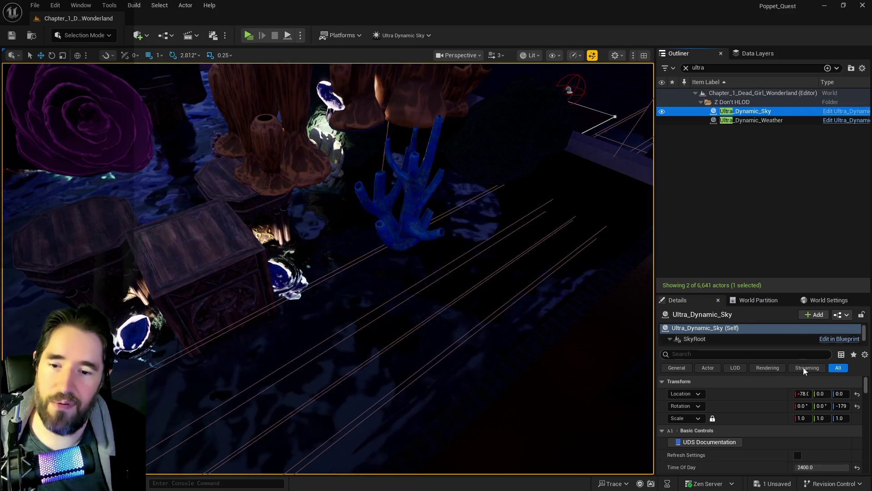
{"action": "left_click", "coordinate": [858, 467]}
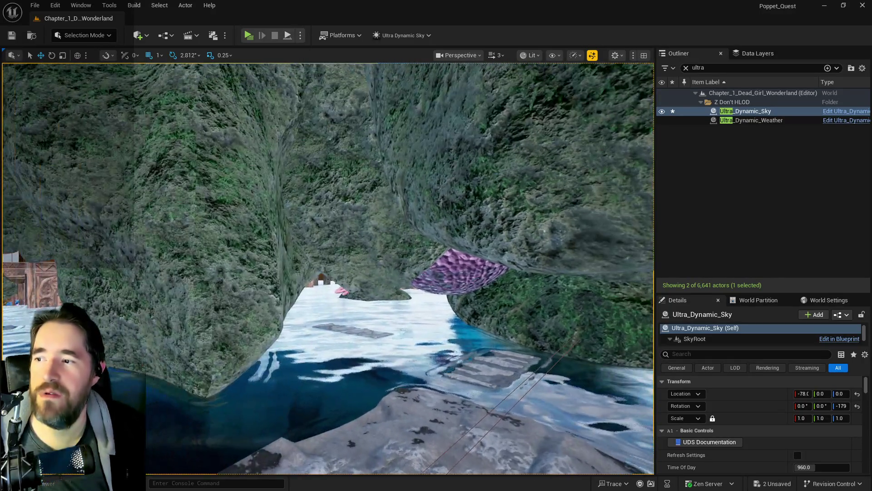
{"action": "left_click", "coordinate": [366, 268]}
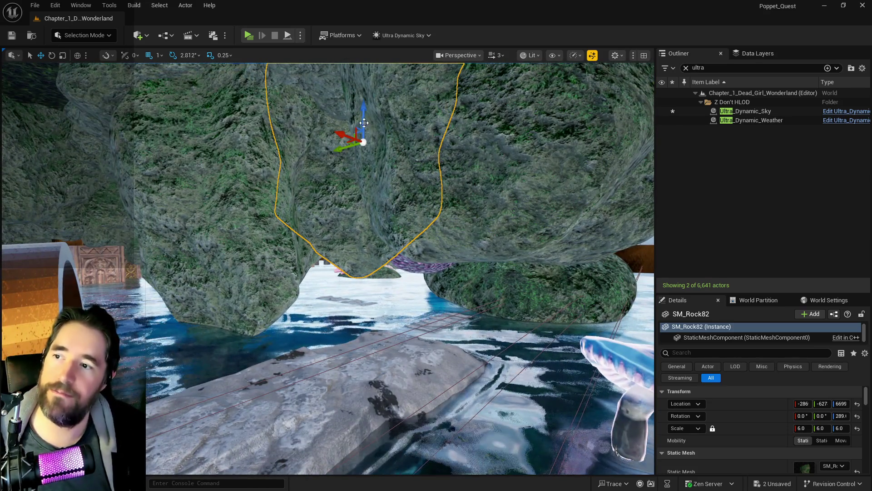
Alt-drag the mossy rock downward to duplicate it as SM_Rock188 near the water.
{"action": "left_click_drag", "start_coordinate": [363, 134], "coordinate": [365, 180]}
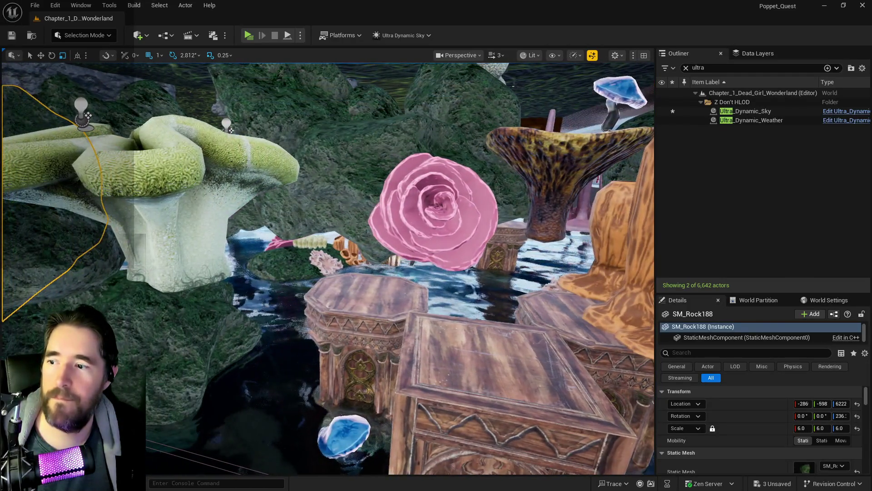
Duplicate The Secret Garden Pool, slide the copy along X, and reselect the original.
{"action": "left_click", "coordinate": [214, 263]}
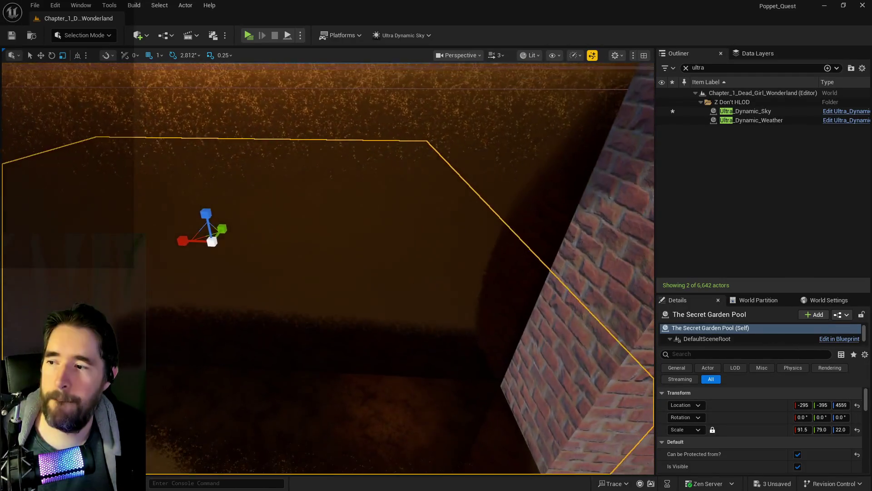
{"action": "scroll", "coordinate": [248, 347], "scroll_direction": "down", "scroll_amount": 8}
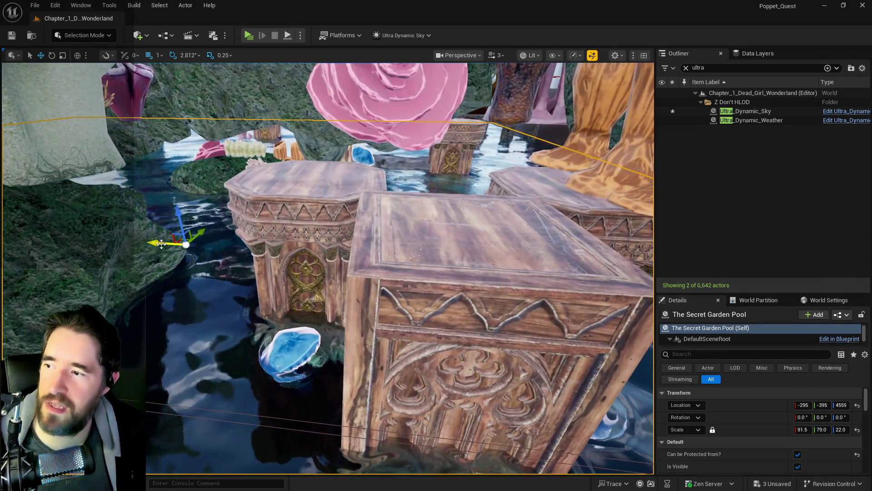
{"action": "left_click_drag", "start_coordinate": [161, 244], "coordinate": [311, 255]}
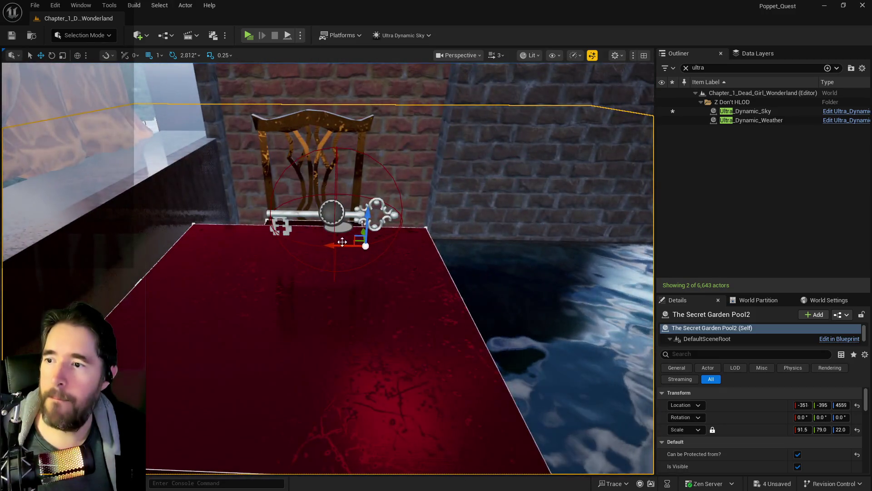
{"action": "mouse_move", "coordinate": [335, 251]}
{"action": "left_mouse_down"}
{"action": "mouse_move", "coordinate": [620, 265]}
{"action": "mouse_move", "coordinate": [604, 265]}
{"action": "left_mouse_up"}
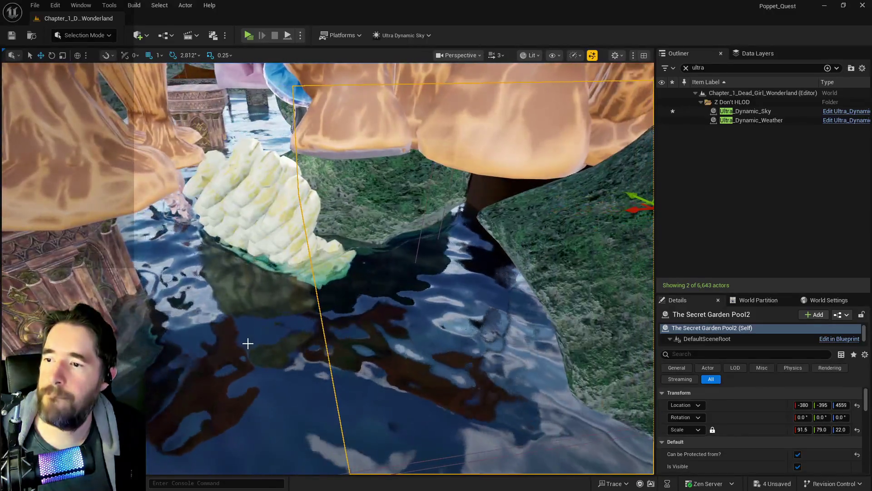
{"action": "left_click", "coordinate": [282, 347]}
Set The Secret Garden Pool's Z scale to 2.0.
{"action": "scroll", "coordinate": [757, 420], "scroll_direction": "down", "scroll_amount": 3}
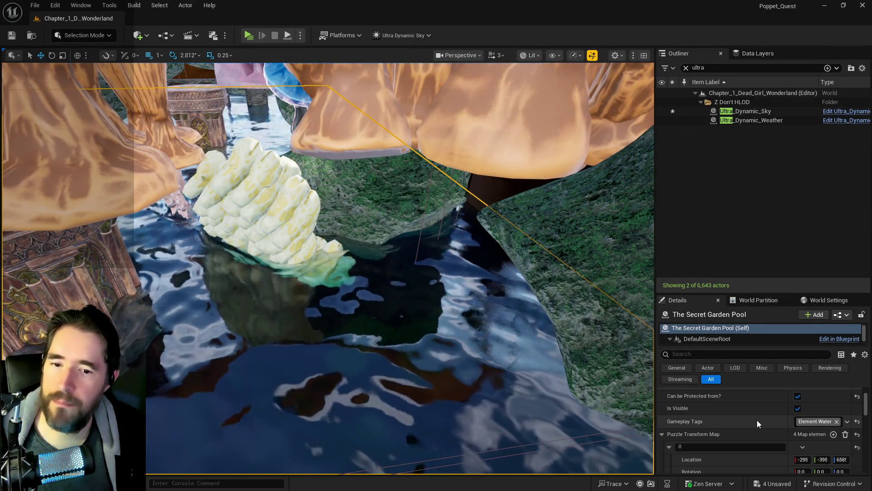
{"action": "scroll", "coordinate": [757, 420], "scroll_direction": "up", "scroll_amount": 3}
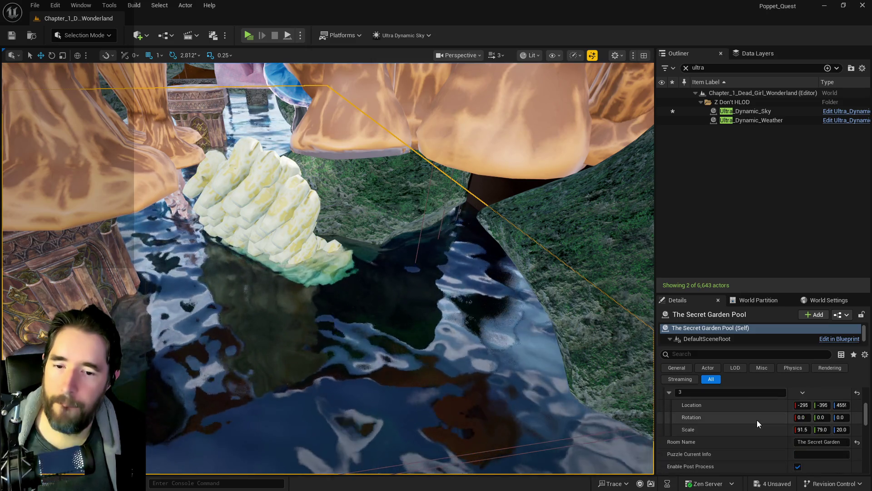
{"action": "scroll", "coordinate": [756, 420], "scroll_direction": "up", "scroll_amount": 2}
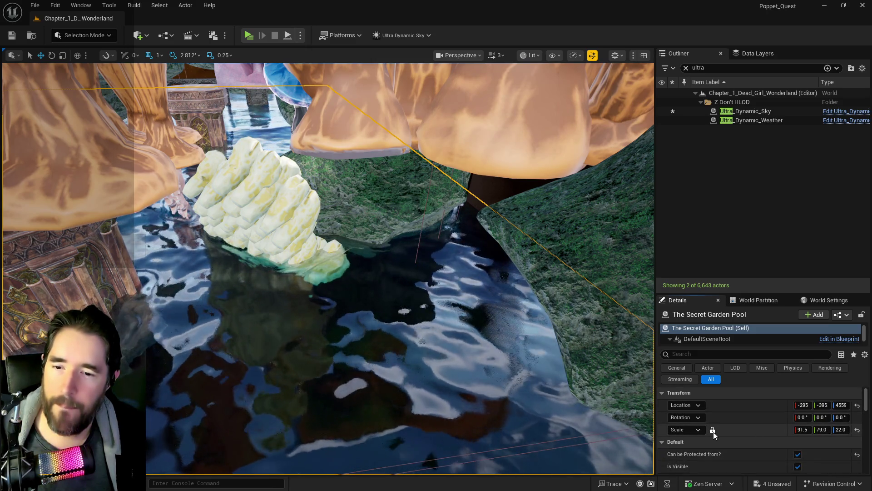
{"action": "left_click", "coordinate": [840, 429]}
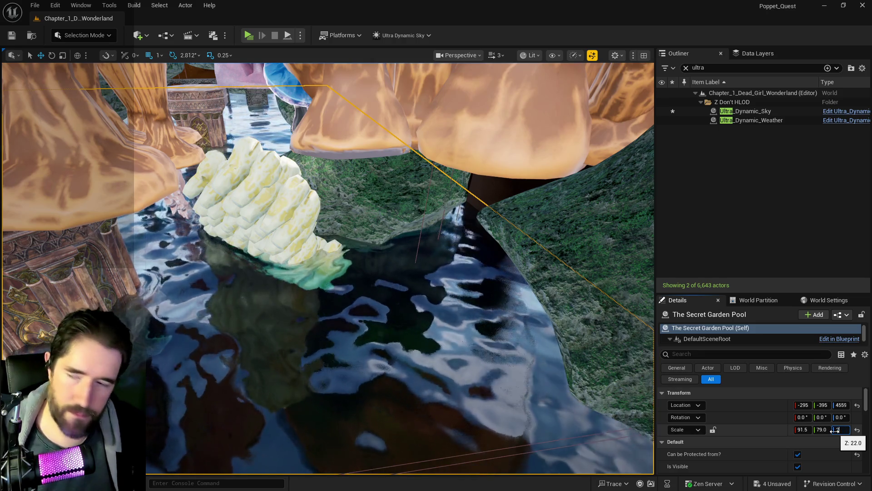
{"action": "type", "text": "2"}
{"action": "key", "text": "Return"}
Raise the flattened pool to about Location Z 5560 around the pavilions.
{"action": "mouse_move", "coordinate": [562, 347]}
{"action": "left_mouse_down"}
{"action": "mouse_move", "coordinate": [563, 409]}
{"action": "mouse_move", "coordinate": [508, 391]}
{"action": "mouse_move", "coordinate": [491, 418]}
{"action": "mouse_move", "coordinate": [468, 400]}
{"action": "mouse_move", "coordinate": [468, 382]}
{"action": "mouse_move", "coordinate": [468, 396]}
{"action": "mouse_move", "coordinate": [454, 397]}
{"action": "mouse_move", "coordinate": [491, 334]}
{"action": "left_mouse_up"}
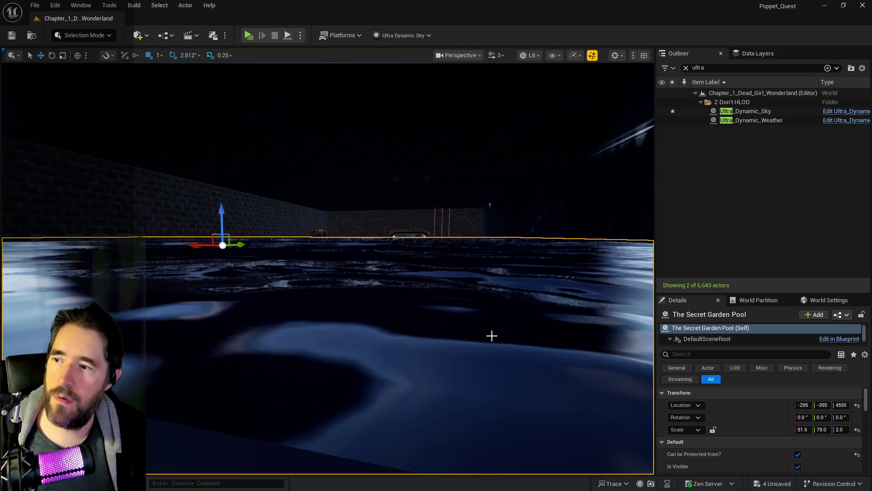
{"action": "left_click_drag", "start_coordinate": [222, 213], "coordinate": [223, 127]}
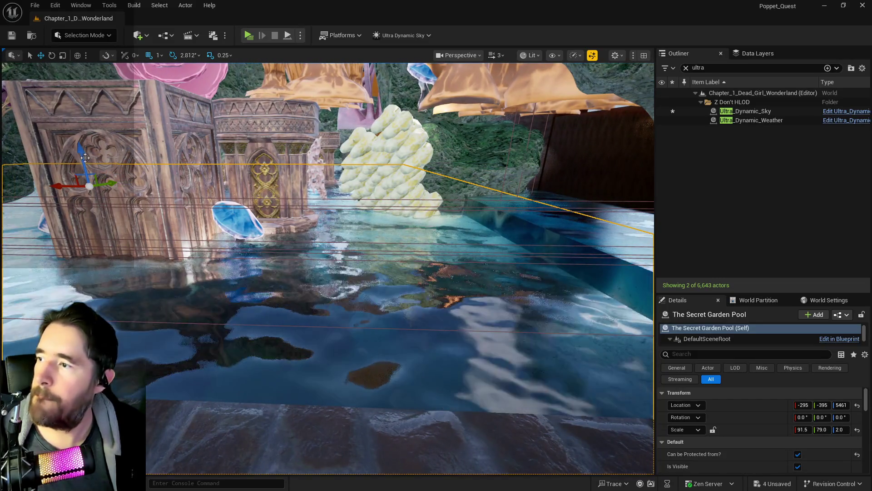
{"action": "left_click_drag", "start_coordinate": [84, 156], "coordinate": [88, 148]}
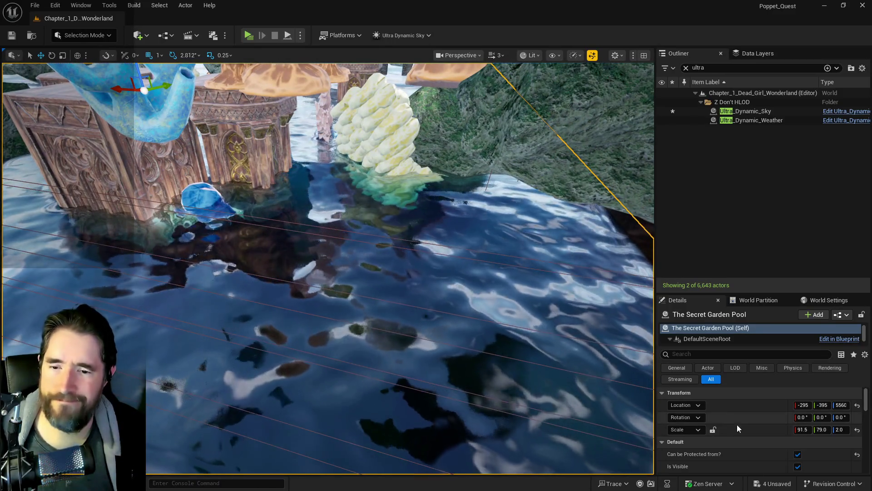
Paste the pool's 2.0 Z scale into puzzle state 3 and save the level.
{"action": "scroll", "coordinate": [745, 433], "scroll_direction": "down", "scroll_amount": 1}
{"action": "scroll", "coordinate": [745, 434], "scroll_direction": "down", "scroll_amount": 2}
{"action": "scroll", "coordinate": [745, 433], "scroll_direction": "up", "scroll_amount": 2}
{"action": "scroll", "coordinate": [745, 434], "scroll_direction": "down", "scroll_amount": 2}
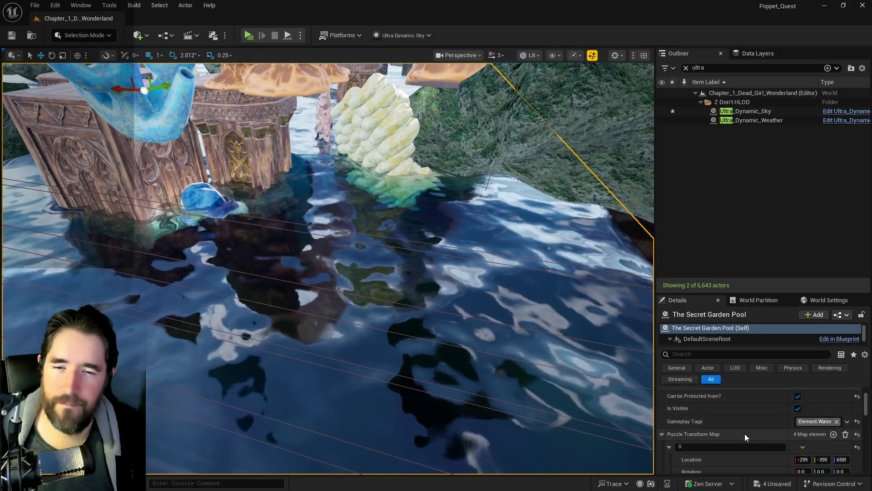
{"action": "scroll", "coordinate": [745, 433], "scroll_direction": "up", "scroll_amount": 2}
{"action": "right_click", "coordinate": [740, 414]}
{"action": "scroll", "coordinate": [756, 433], "scroll_direction": "down", "scroll_amount": 5}
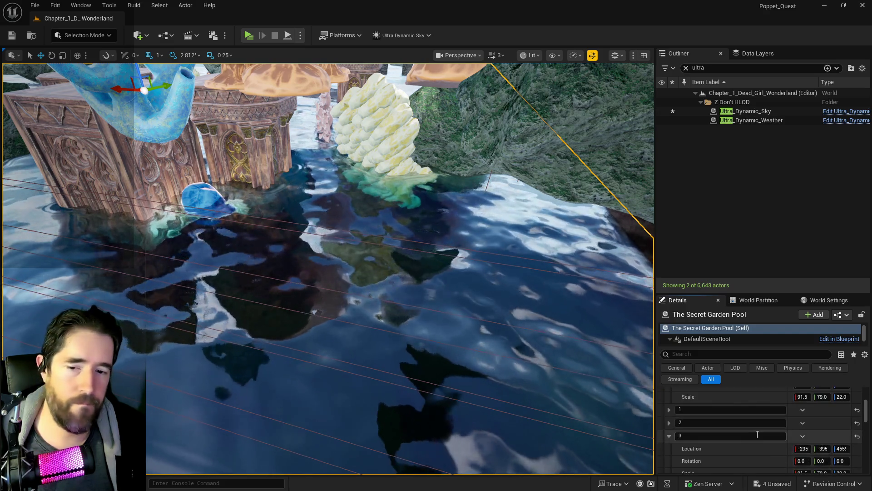
{"action": "right_click", "coordinate": [740, 420]}
{"action": "left_click", "coordinate": [750, 449]}
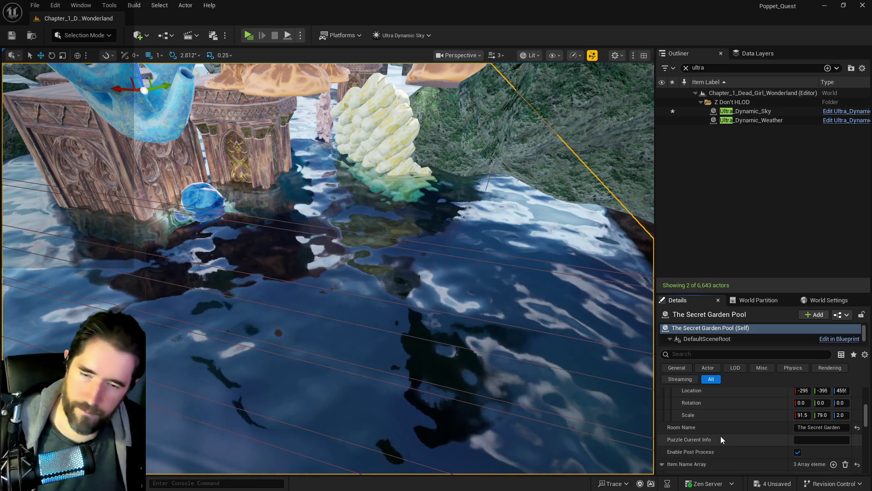
{"action": "key", "text": "ctrl+s"}
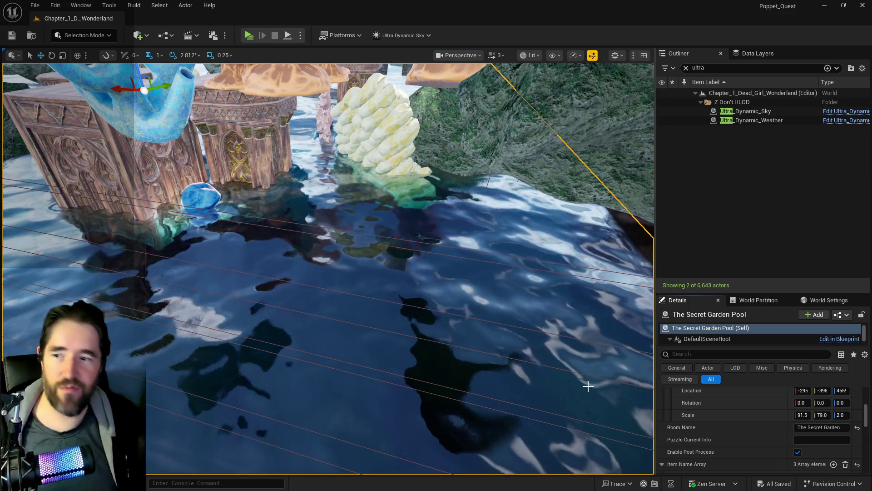
Apply puzzle state 2's location to the pool, moving it to height 5263.
{"action": "left_click_drag", "start_coordinate": [586, 384], "coordinate": [536, 336]}
{"action": "left_click_drag", "start_coordinate": [512, 377], "coordinate": [511, 388]}
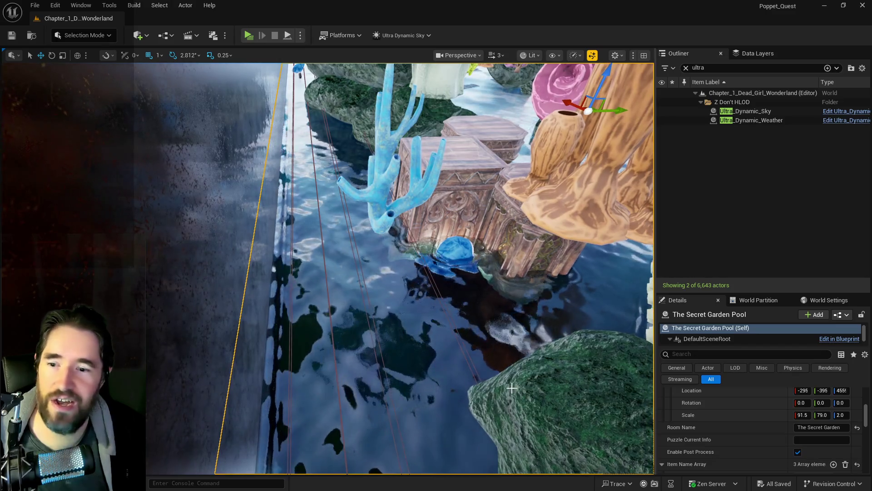
{"action": "scroll", "coordinate": [708, 429], "scroll_direction": "up", "scroll_amount": 5}
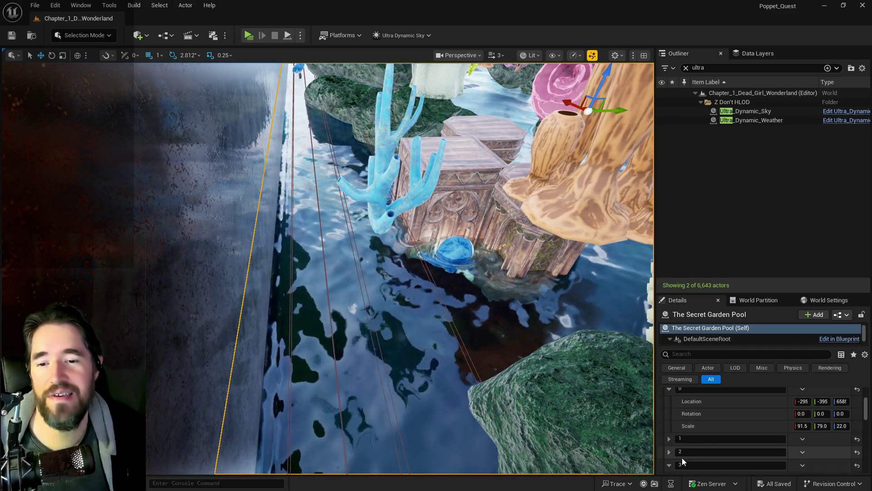
{"action": "scroll", "coordinate": [683, 457], "scroll_direction": "down", "scroll_amount": 3}
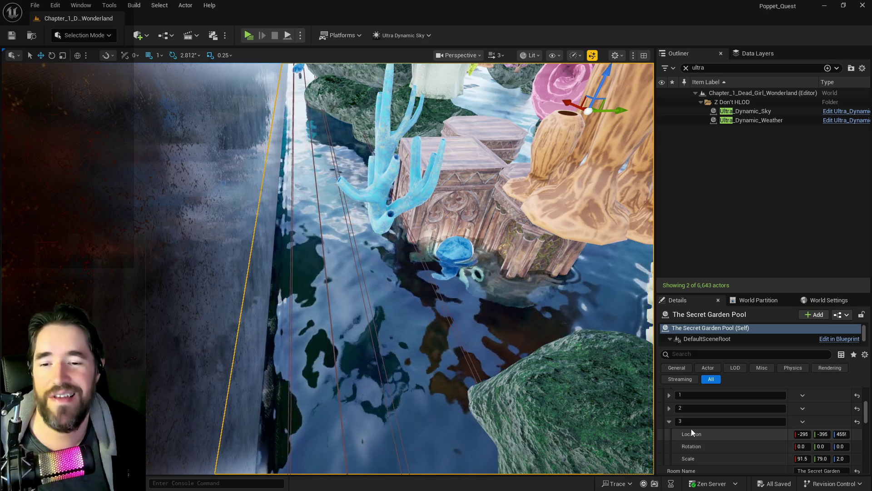
{"action": "left_click", "coordinate": [669, 408]}
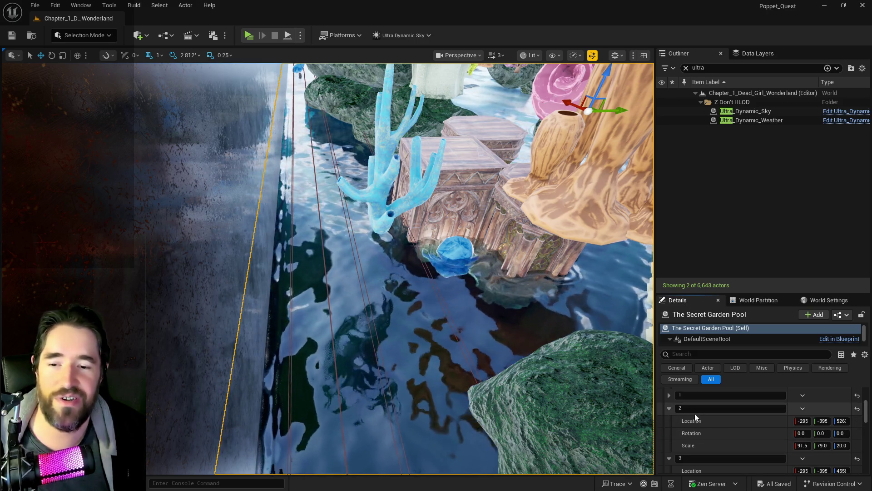
{"action": "right_click", "coordinate": [733, 422]}
{"action": "left_click", "coordinate": [750, 442]}
{"action": "scroll", "coordinate": [751, 442], "scroll_direction": "up", "scroll_amount": 5}
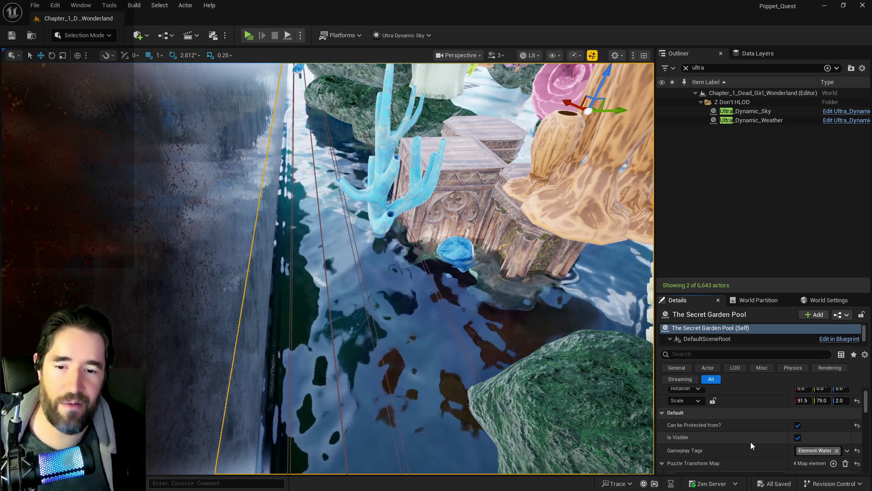
{"action": "right_click", "coordinate": [735, 405]}
{"action": "left_click", "coordinate": [751, 431]}
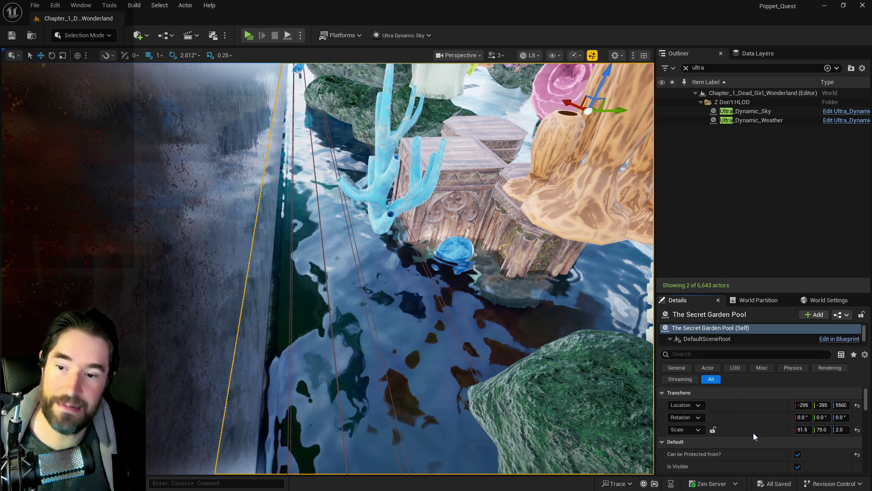
Apply puzzle state 2's 20.0 Z scale to the pool.
{"action": "left_click_drag", "start_coordinate": [537, 394], "coordinate": [536, 394]}
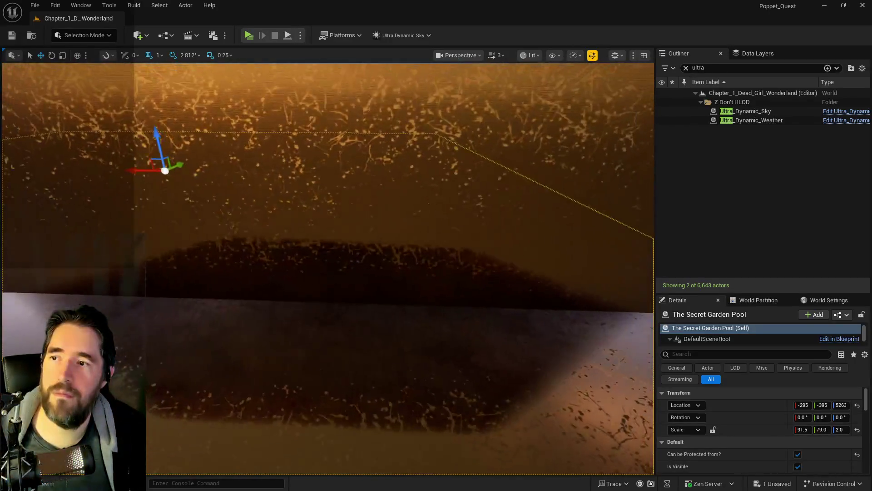
{"action": "scroll", "coordinate": [739, 420], "scroll_direction": "down", "scroll_amount": 5}
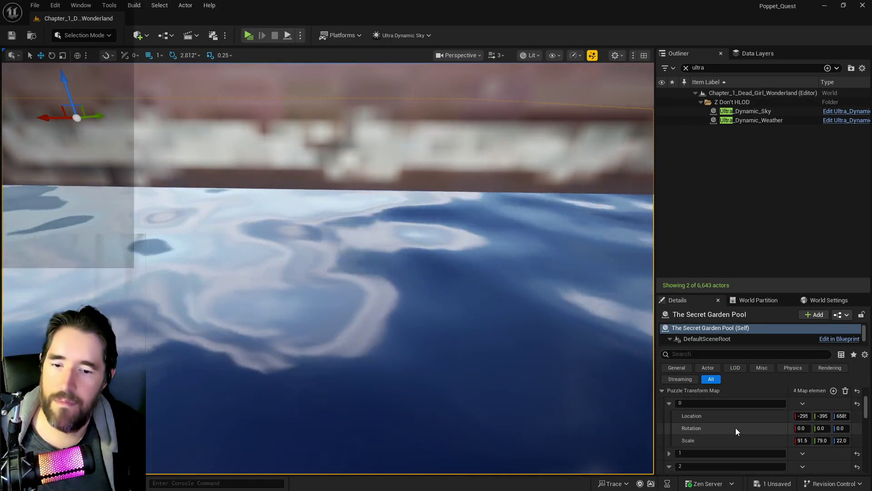
{"action": "right_click", "coordinate": [746, 445]}
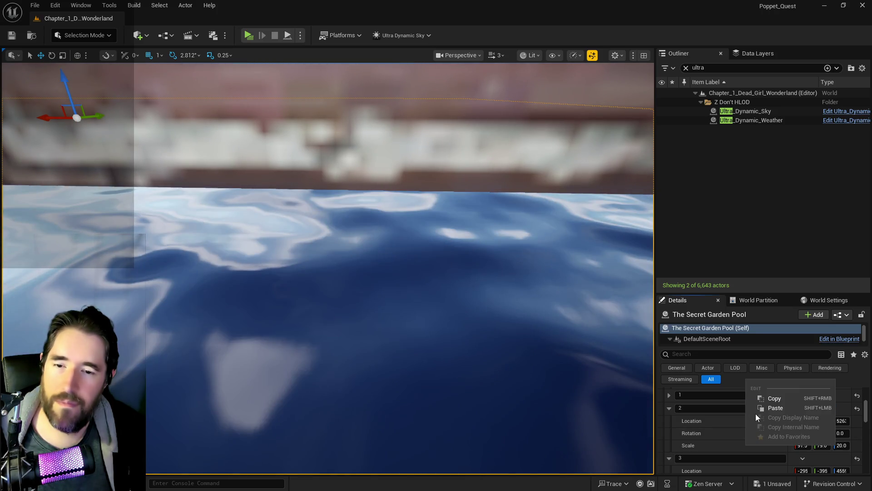
{"action": "left_click", "coordinate": [767, 395]}
{"action": "scroll", "coordinate": [780, 392], "scroll_direction": "up", "scroll_amount": 5}
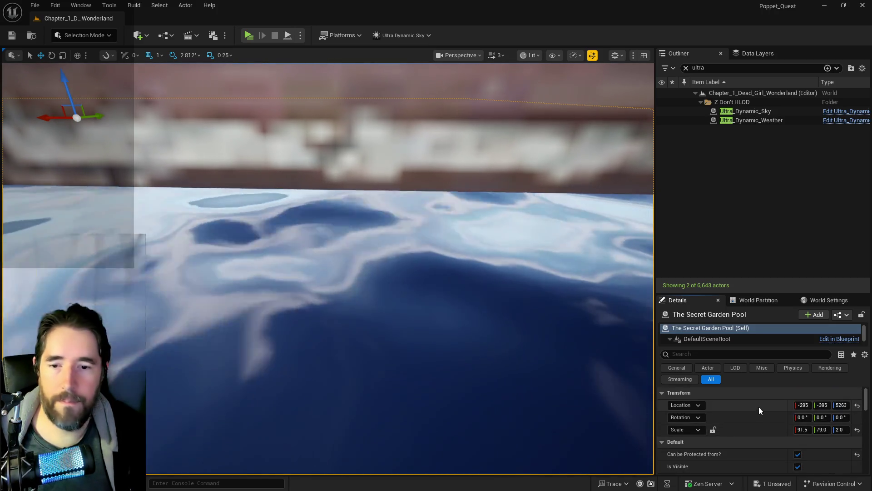
{"action": "right_click", "coordinate": [745, 427]}
{"action": "left_click", "coordinate": [772, 390]}
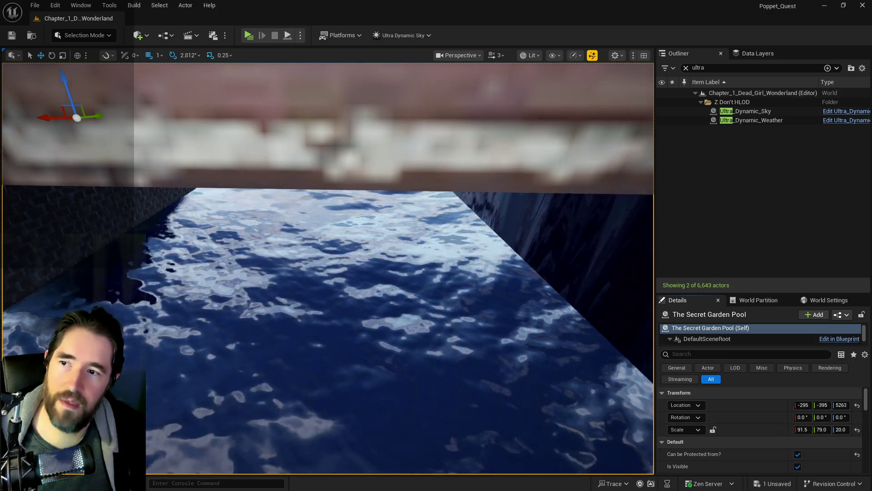
{"action": "scroll", "coordinate": [580, 435], "scroll_direction": "down", "scroll_amount": 5}
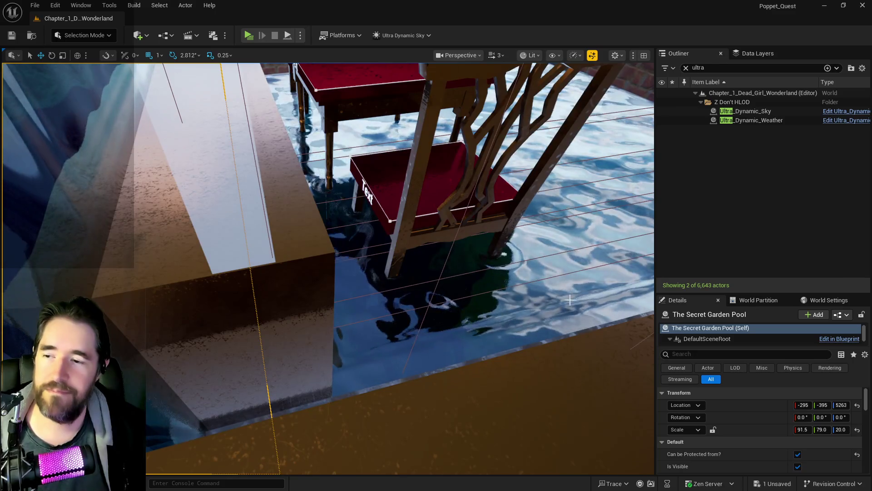
Delete the stray copy The Secret Garden Pool2 and refocus on the pool water.
{"action": "left_click", "coordinate": [579, 296]}
{"action": "key", "text": "Delete"}
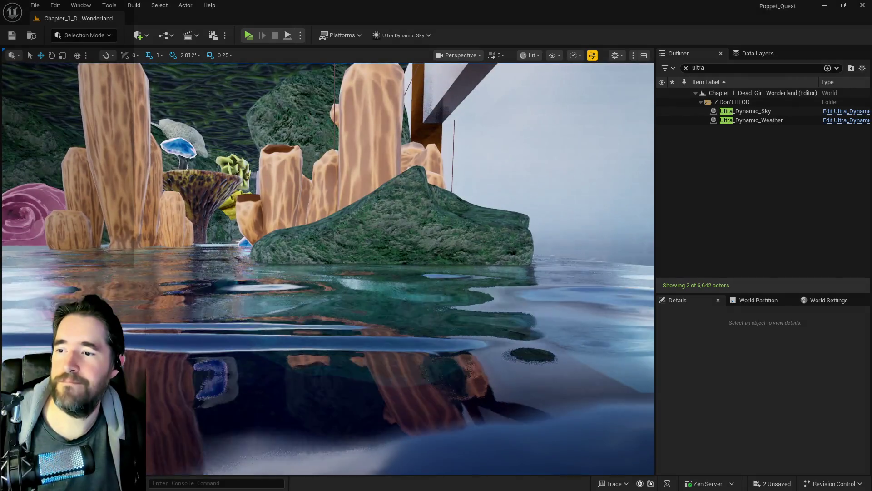
{"action": "left_click", "coordinate": [363, 295]}
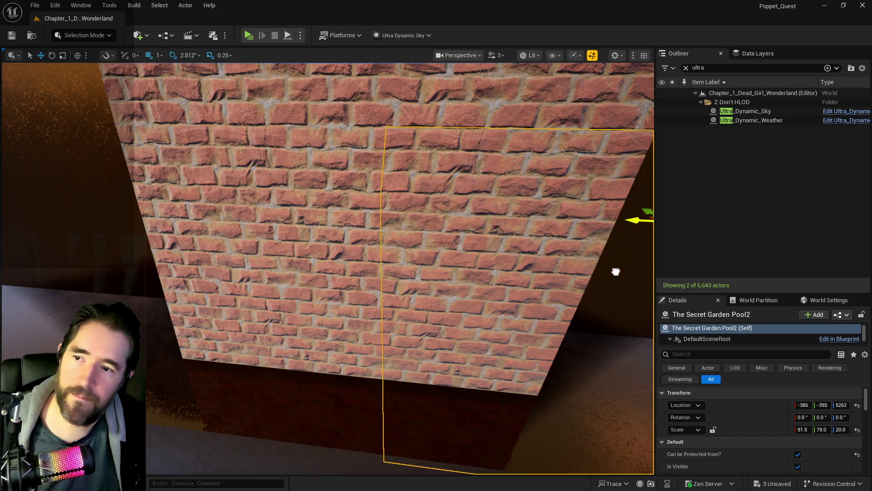
{"action": "key", "text": "f"}
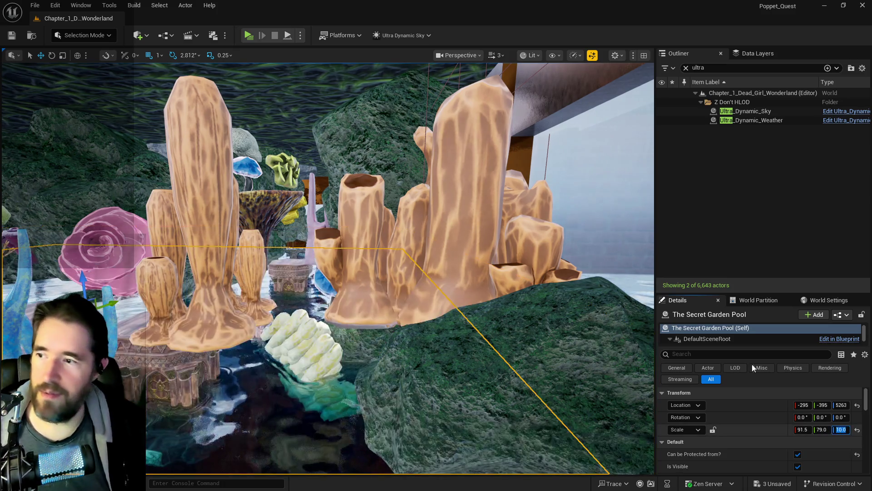
{"action": "key", "text": "Return"}
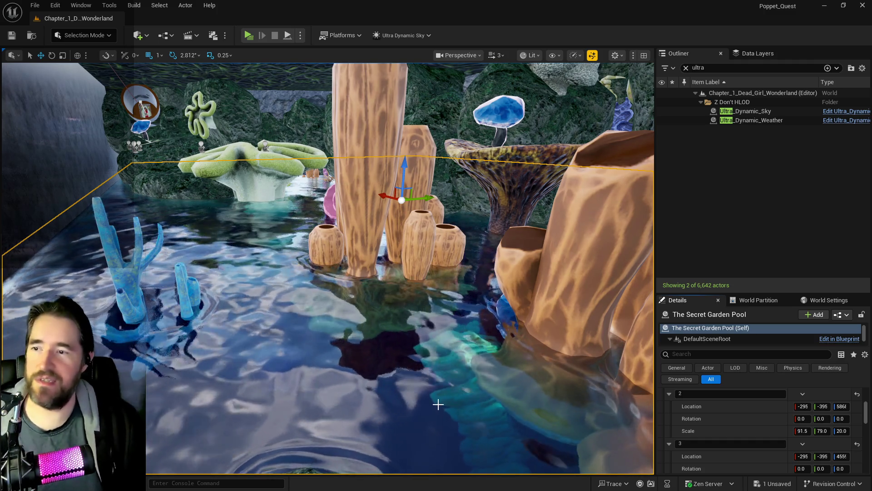
Apply puzzle state 1's location to the pool, bringing it to height 5631.
{"action": "scroll", "coordinate": [438, 403], "scroll_direction": "up", "scroll_amount": 3}
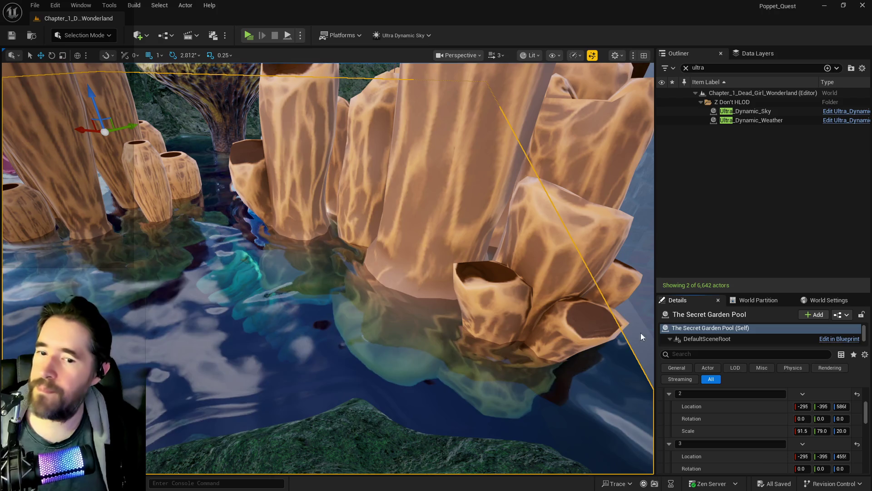
{"action": "scroll", "coordinate": [741, 446], "scroll_direction": "up", "scroll_amount": 2}
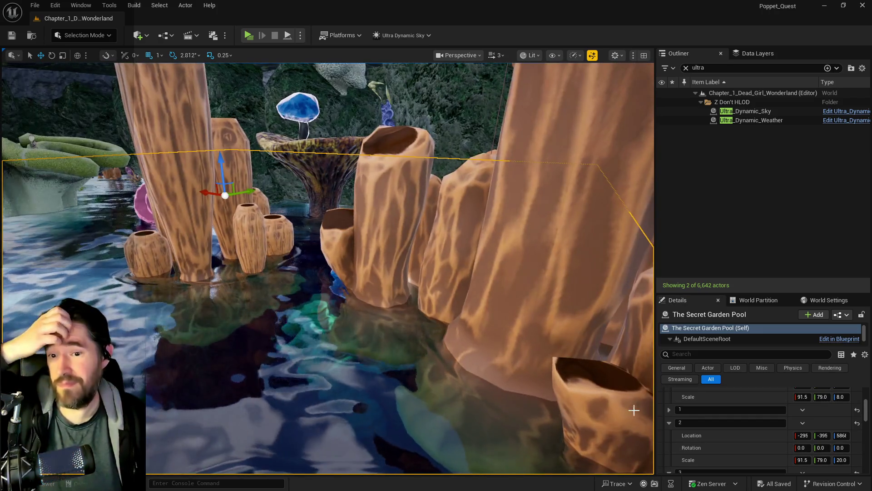
{"action": "left_click", "coordinate": [669, 423]}
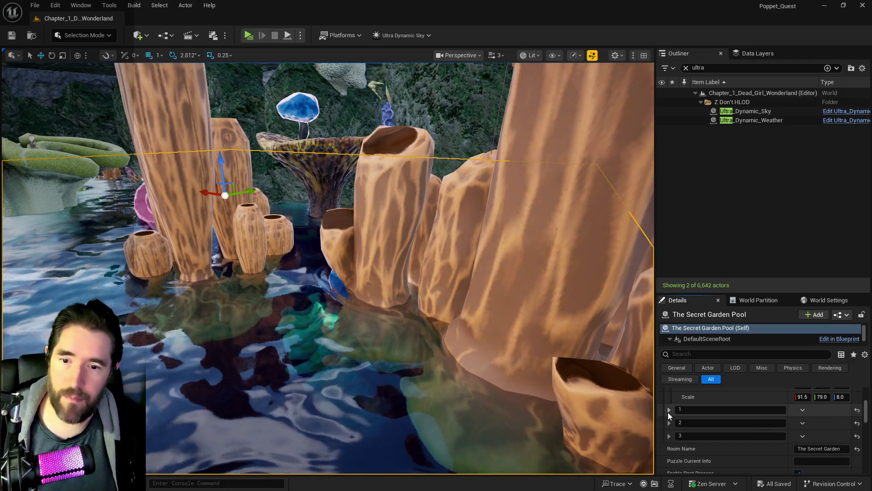
{"action": "left_click", "coordinate": [669, 410]}
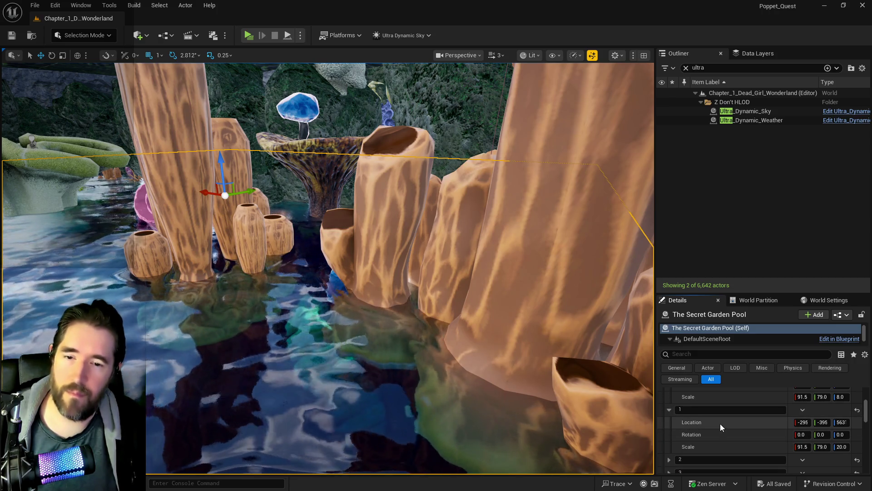
{"action": "right_click", "coordinate": [721, 423]}
{"action": "left_click", "coordinate": [737, 430]}
{"action": "scroll", "coordinate": [736, 430], "scroll_direction": "up", "scroll_amount": 5}
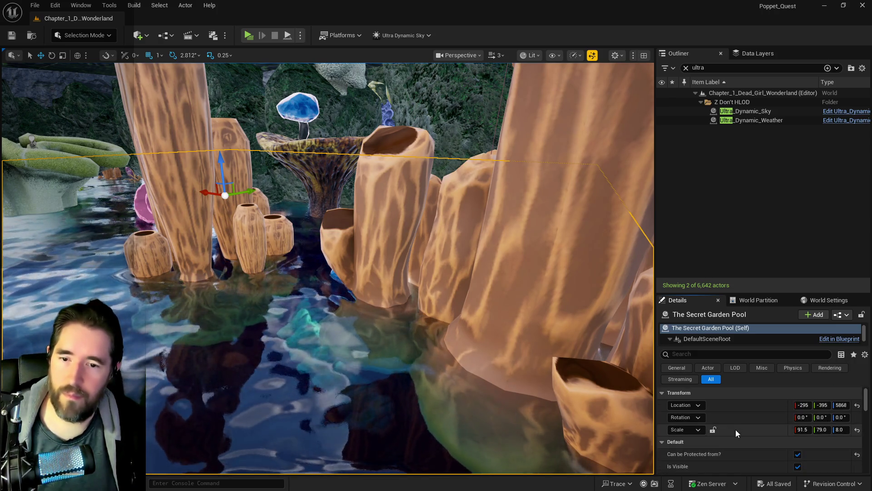
{"action": "right_click", "coordinate": [734, 405]}
{"action": "left_click", "coordinate": [745, 430]}
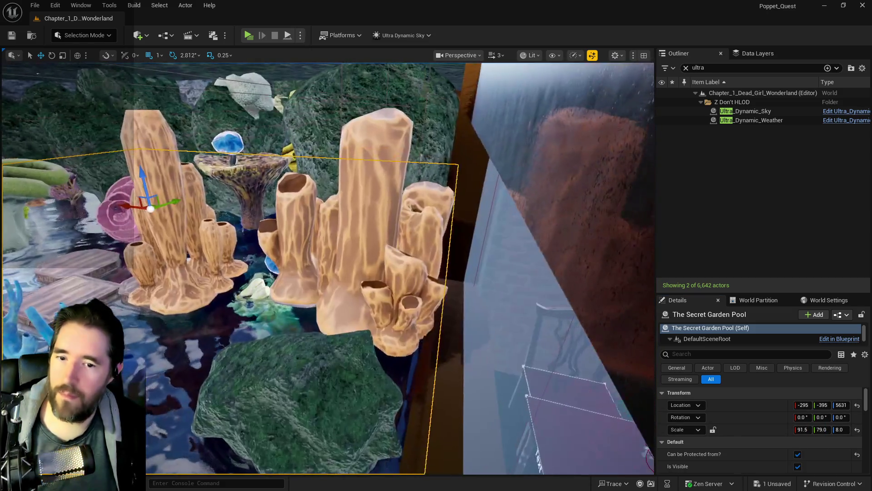
Apply state 1's Z scale 20 to the pool, then Alt-drag a shifted copy, The Secret Garden Pool2.
{"action": "scroll", "coordinate": [776, 442], "scroll_direction": "down", "scroll_amount": 2}
{"action": "scroll", "coordinate": [776, 443], "scroll_direction": "down", "scroll_amount": 5}
{"action": "right_click", "coordinate": [730, 448]}
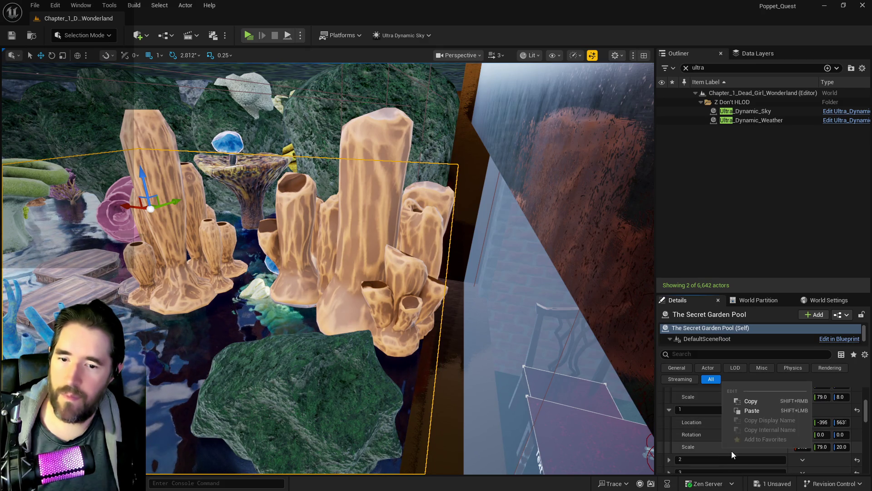
{"action": "left_click", "coordinate": [750, 400]}
{"action": "scroll", "coordinate": [746, 435], "scroll_direction": "up", "scroll_amount": 5}
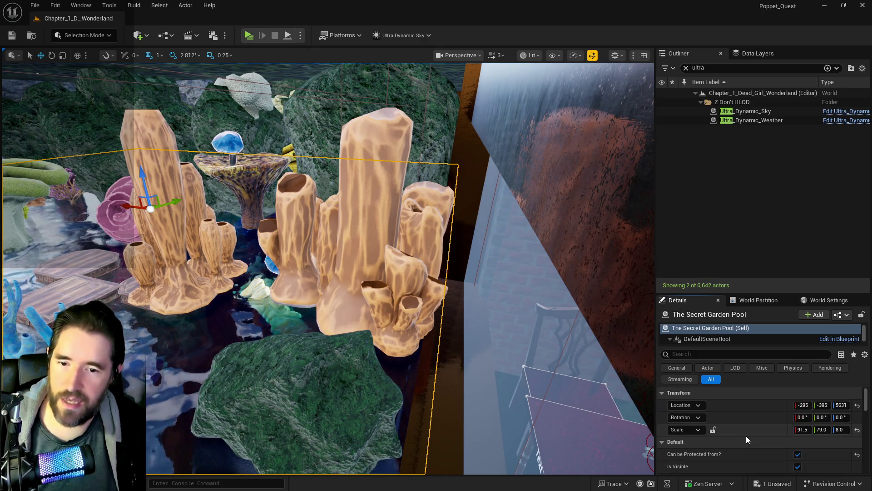
{"action": "right_click", "coordinate": [745, 429]}
{"action": "left_click", "coordinate": [770, 398]}
{"action": "left_click_drag", "start_coordinate": [622, 422], "coordinate": [316, 387]}
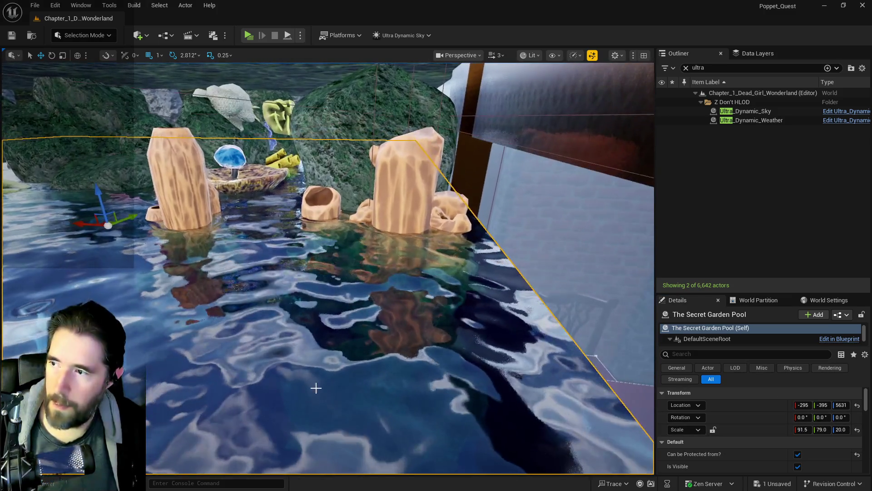
{"action": "mouse_move", "coordinate": [84, 224]}
{"action": "left_mouse_down"}
{"action": "mouse_move", "coordinate": [597, 293]}
{"action": "mouse_move", "coordinate": [608, 257]}
{"action": "mouse_move", "coordinate": [644, 246]}
{"action": "mouse_move", "coordinate": [612, 234]}
{"action": "left_mouse_up"}
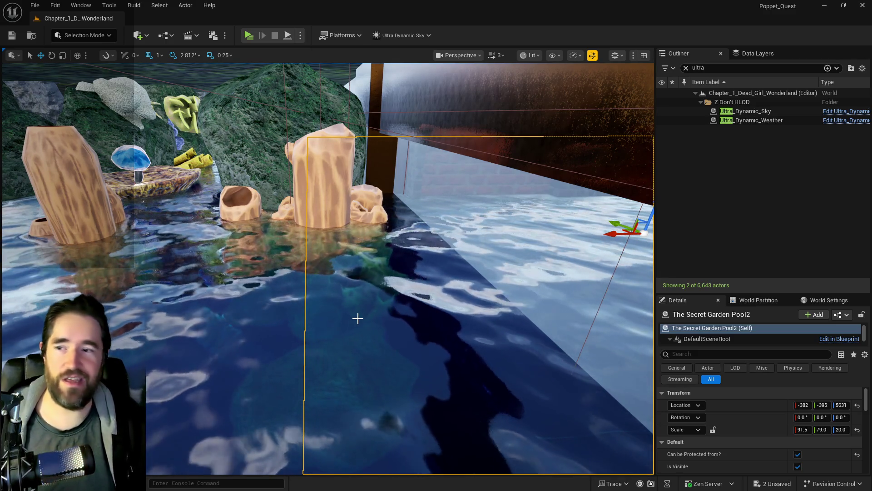
Select the original Secret Garden Pool and set its Z scale to 12, viewing it from below the water.
{"action": "mouse_move", "coordinate": [400, 268]}
{"action": "left_mouse_down"}
{"action": "mouse_move", "coordinate": [337, 273]}
{"action": "mouse_move", "coordinate": [336, 291]}
{"action": "mouse_move", "coordinate": [327, 291]}
{"action": "mouse_move", "coordinate": [272, 249]}
{"action": "left_mouse_up"}
{"action": "left_click", "coordinate": [381, 306]}
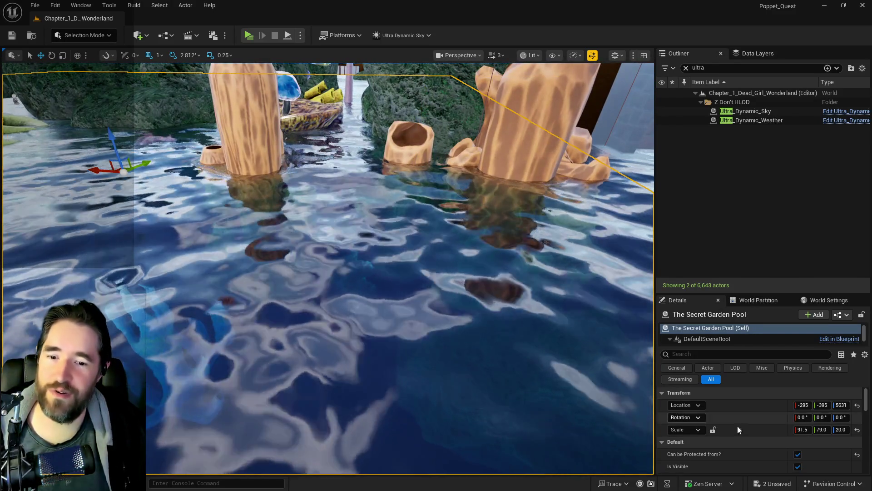
{"action": "scroll", "coordinate": [730, 428], "scroll_direction": "down", "scroll_amount": 3}
{"action": "scroll", "coordinate": [737, 435], "scroll_direction": "up", "scroll_amount": 3}
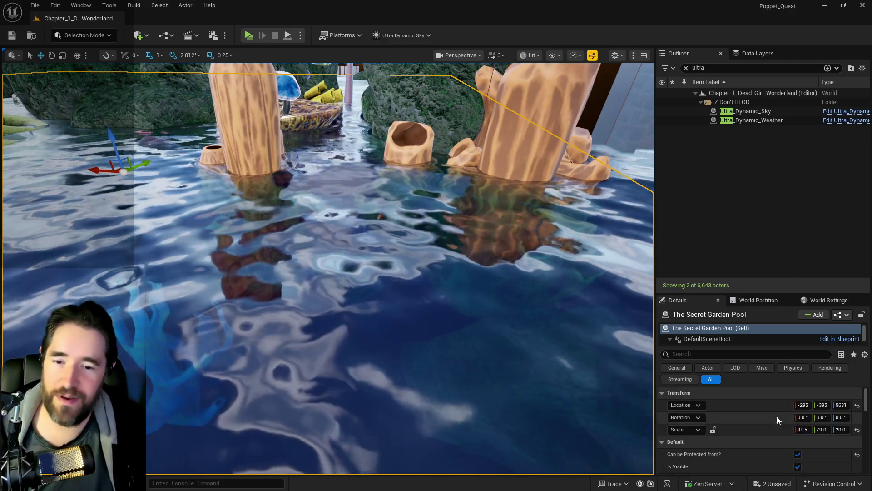
{"action": "left_click", "coordinate": [841, 429]}
{"action": "scroll", "coordinate": [748, 453], "scroll_direction": "down", "scroll_amount": 2}
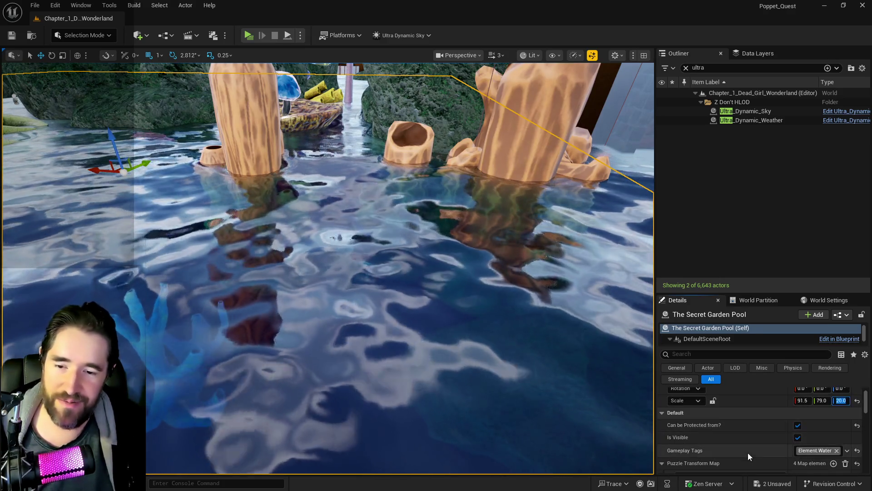
{"action": "scroll", "coordinate": [748, 452], "scroll_direction": "down", "scroll_amount": 5}
{"action": "scroll", "coordinate": [753, 448], "scroll_direction": "up", "scroll_amount": 6}
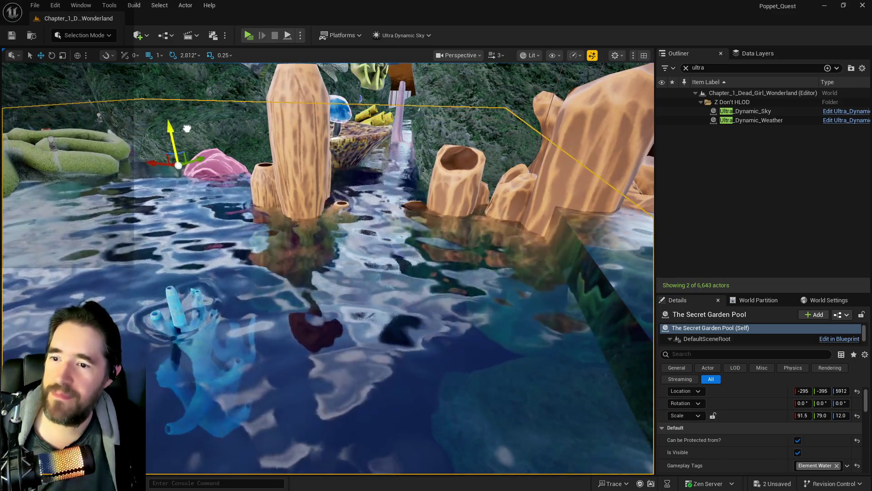
{"action": "mouse_move", "coordinate": [191, 119]}
{"action": "left_mouse_down"}
{"action": "mouse_move", "coordinate": [190, 187]}
{"action": "mouse_move", "coordinate": [190, 118]}
{"action": "left_mouse_up"}
{"action": "scroll", "coordinate": [740, 426], "scroll_direction": "down", "scroll_amount": 2}
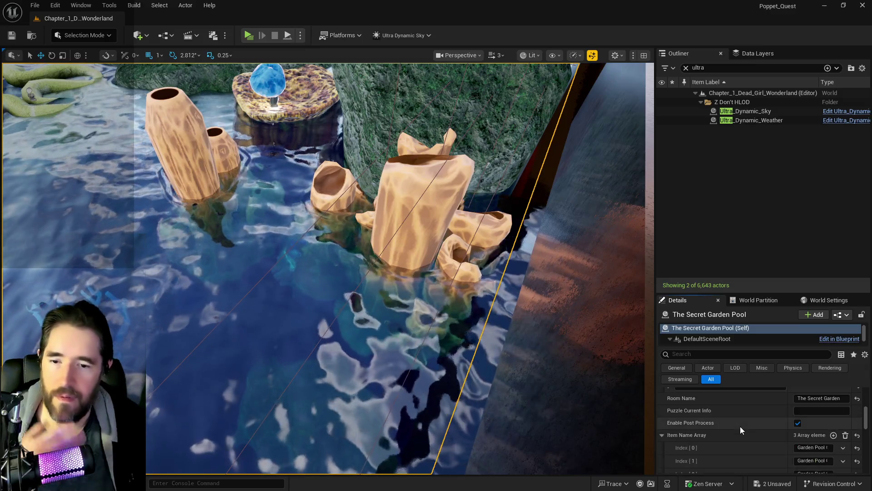
Set puzzle state entry 2's scale Z to 8 and entry 0's scale Z to 20.
{"action": "left_click", "coordinate": [669, 417]}
{"action": "left_click", "coordinate": [669, 417]}
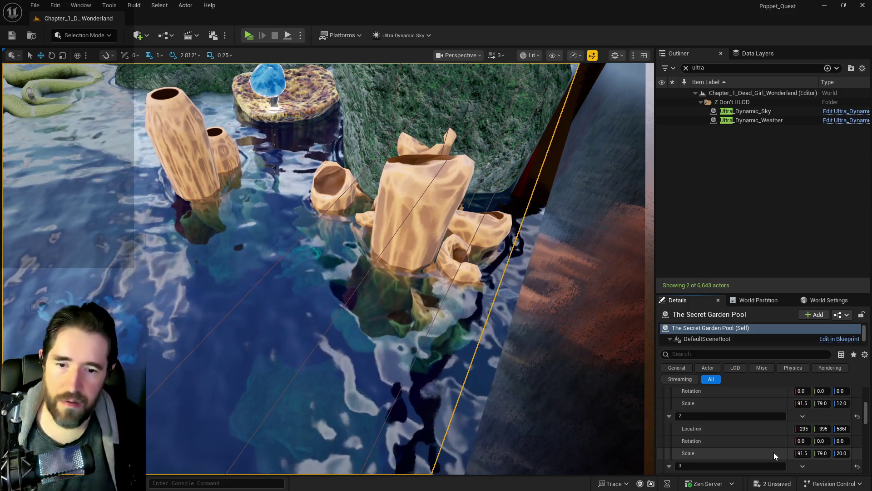
{"action": "scroll", "coordinate": [773, 452], "scroll_direction": "up", "scroll_amount": 3}
{"action": "scroll", "coordinate": [774, 452], "scroll_direction": "down", "scroll_amount": 2}
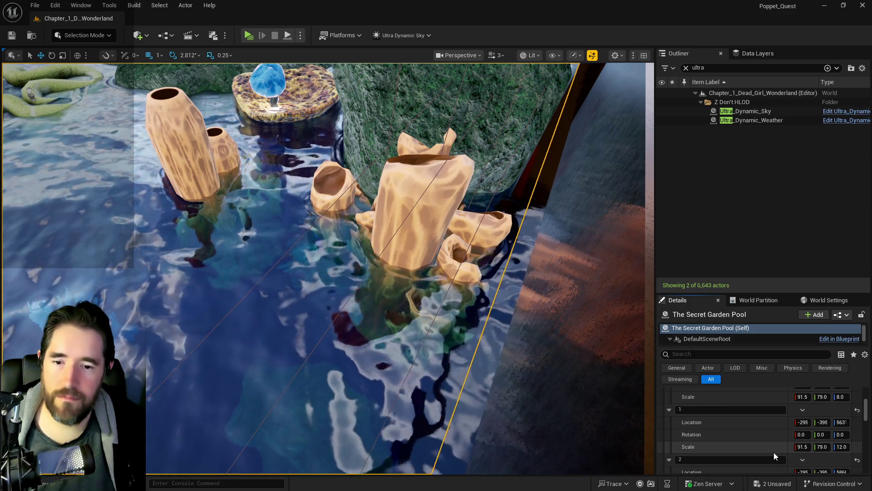
{"action": "scroll", "coordinate": [817, 420], "scroll_direction": "down", "scroll_amount": 1}
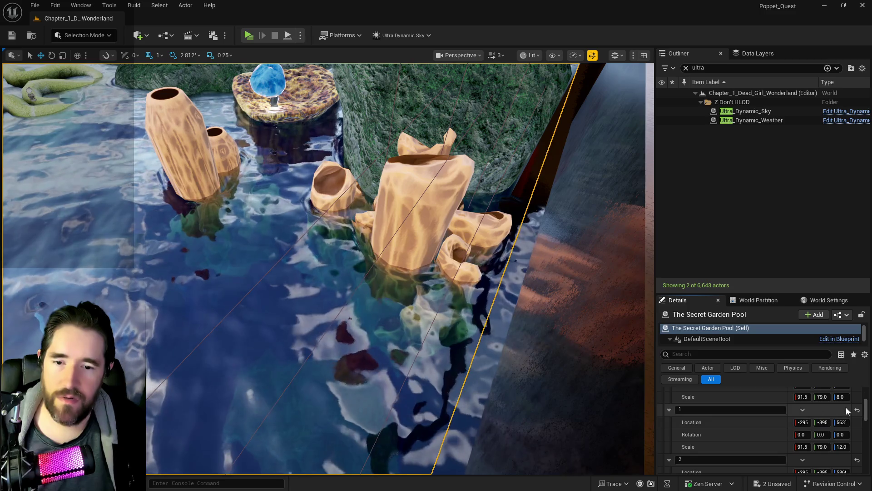
{"action": "left_click", "coordinate": [841, 453]}
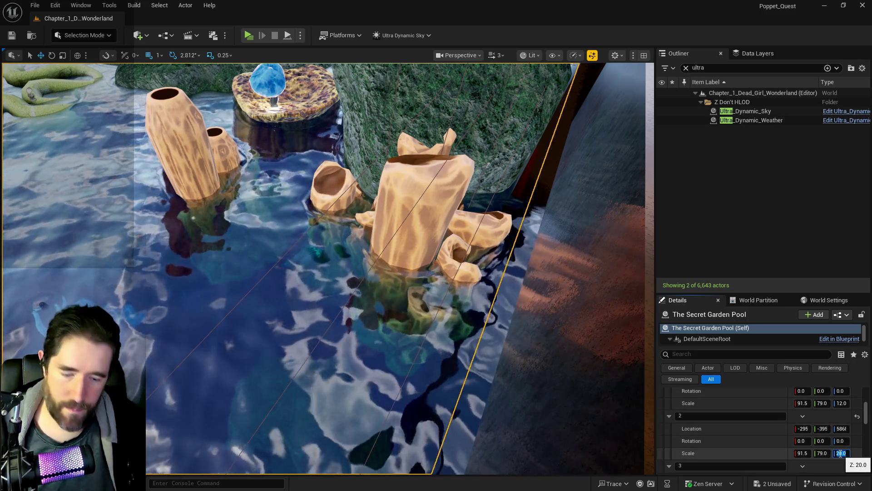
{"action": "type", "text": "8"}
{"action": "key", "text": "Return"}
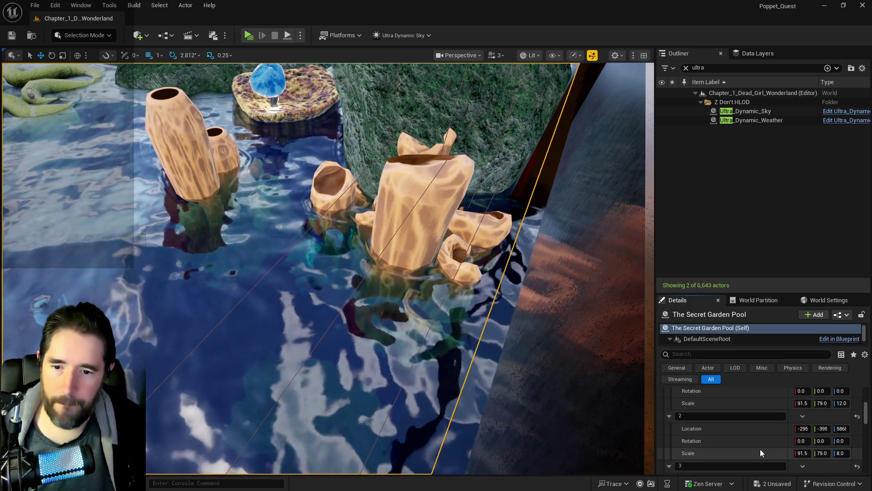
{"action": "scroll", "coordinate": [759, 449], "scroll_direction": "up", "scroll_amount": 3}
{"action": "left_click", "coordinate": [839, 411]}
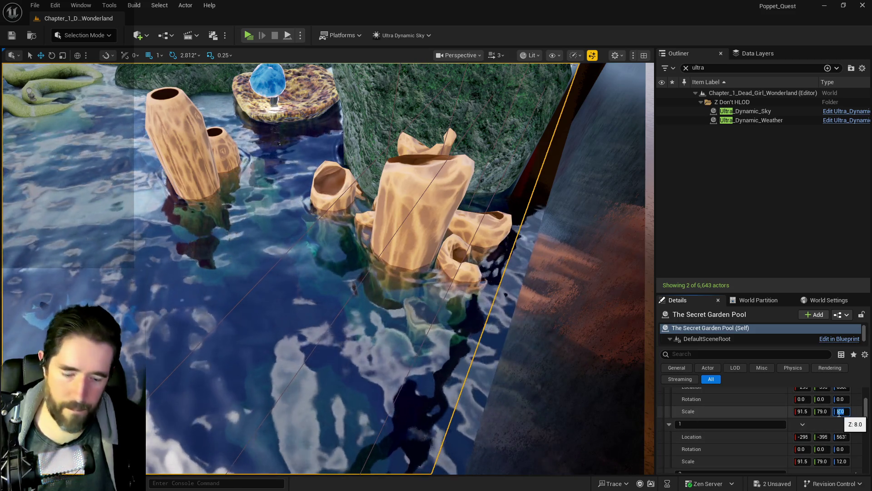
{"action": "type", "text": "20"}
{"action": "key", "text": "Return"}
Copy the pool's current location into puzzle state entry 1 and frame the pool.
{"action": "scroll", "coordinate": [774, 414], "scroll_direction": "up", "scroll_amount": 5}
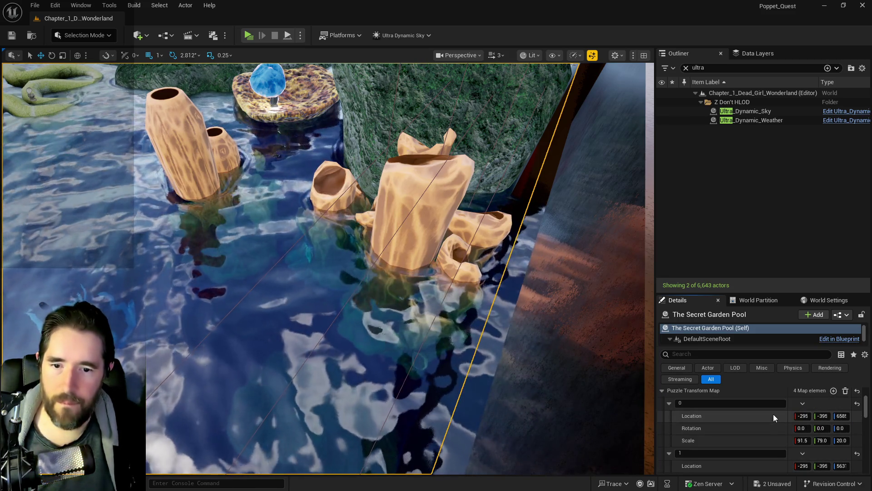
{"action": "scroll", "coordinate": [760, 426], "scroll_direction": "up", "scroll_amount": 1}
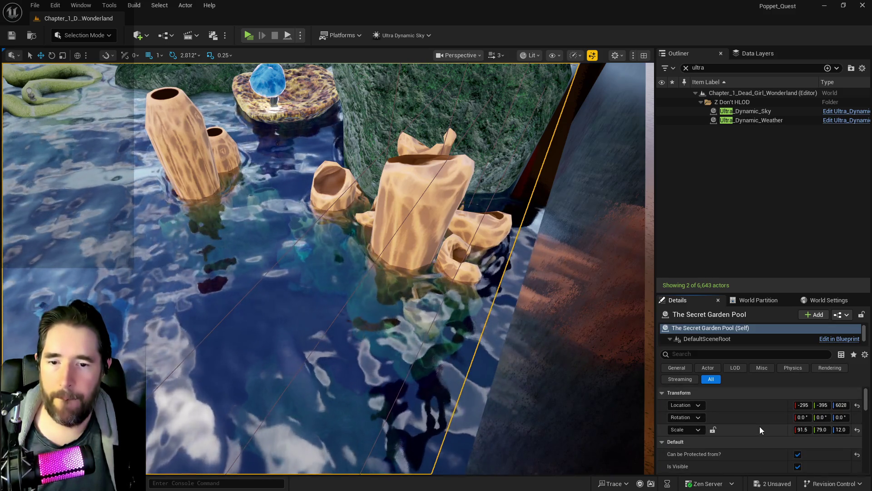
{"action": "right_click", "coordinate": [748, 408]}
{"action": "left_click", "coordinate": [758, 433]}
{"action": "scroll", "coordinate": [751, 437], "scroll_direction": "down", "scroll_amount": 5}
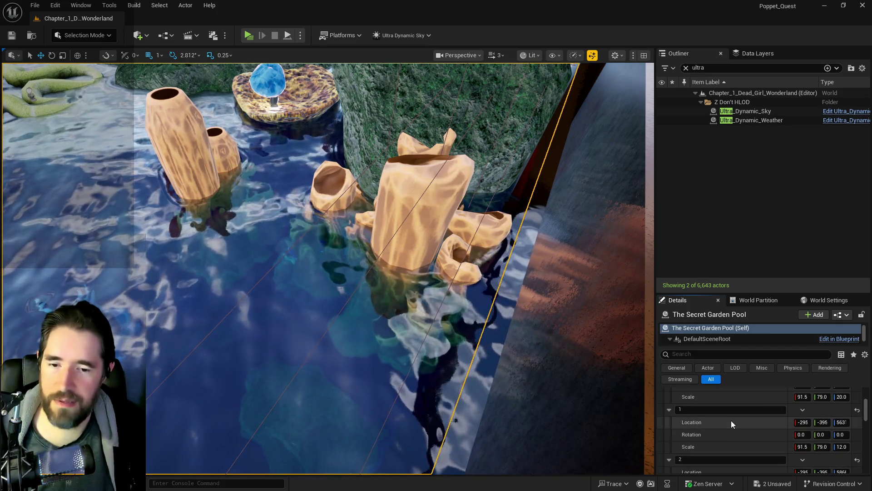
{"action": "right_click", "coordinate": [731, 420]}
{"action": "left_click", "coordinate": [749, 448]}
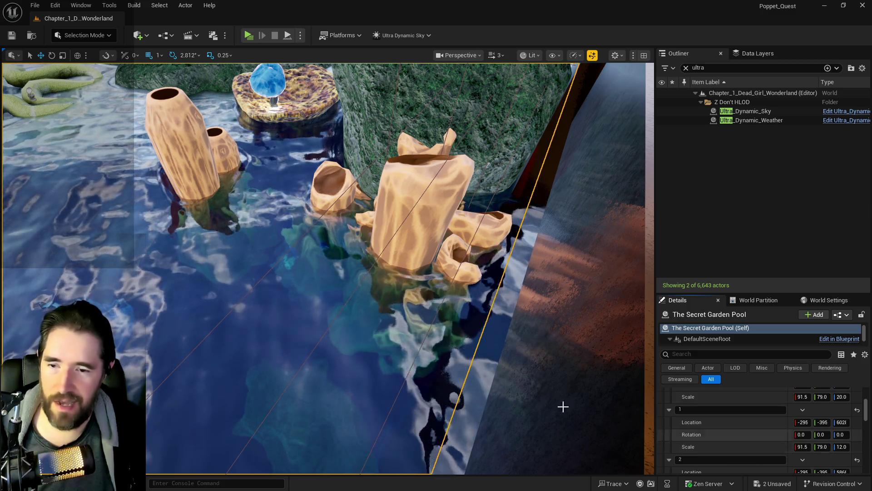
{"action": "key", "text": "f"}
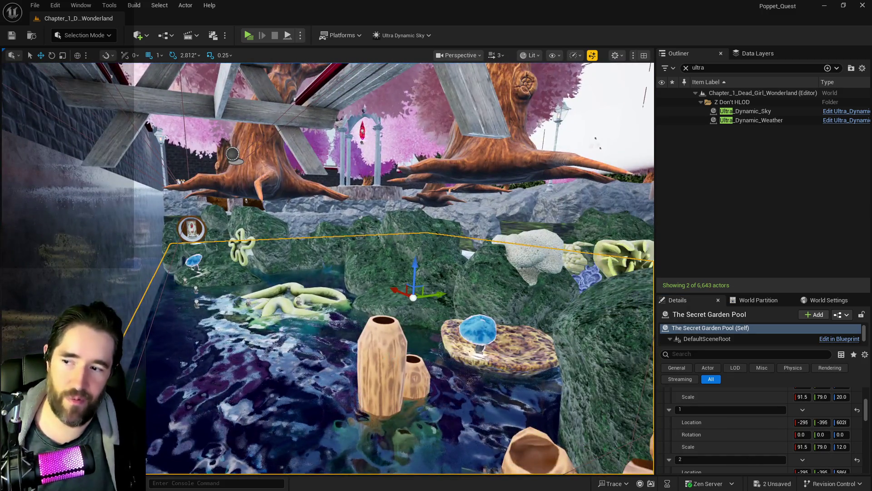
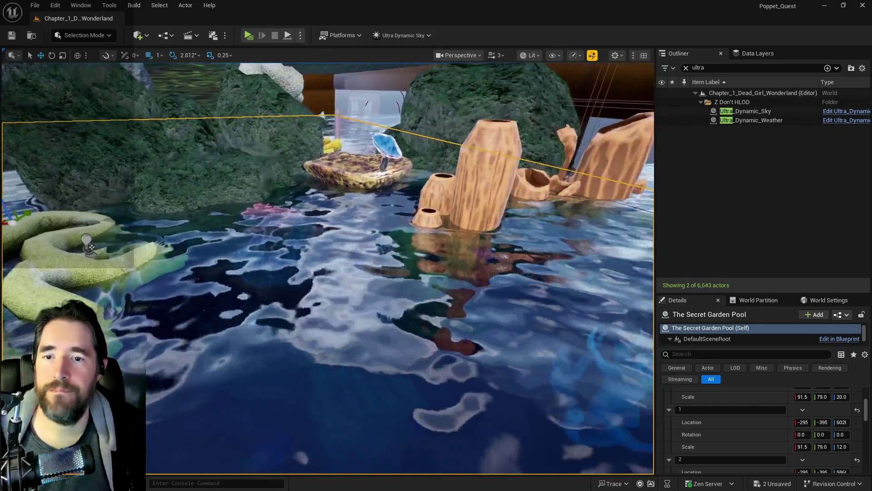
Save all, then paste puzzle state 0's scale onto The Secret Garden Pool, making Scale Z 20.0.
{"action": "key", "text": "ctrl+s"}
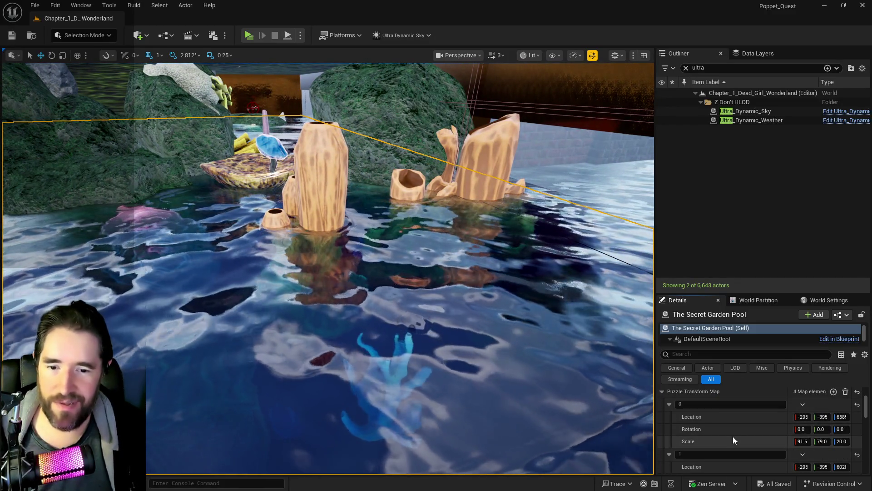
{"action": "scroll", "coordinate": [742, 440], "scroll_direction": "up", "scroll_amount": 3}
{"action": "right_click", "coordinate": [738, 457]}
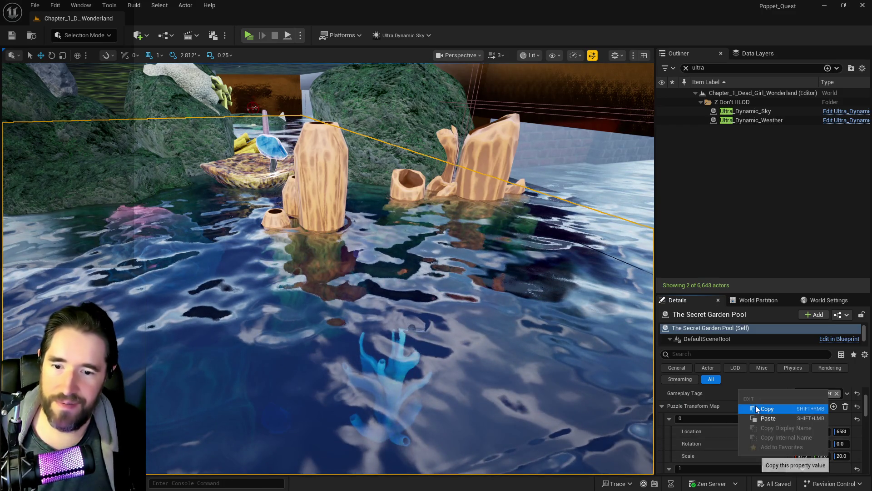
{"action": "left_click", "coordinate": [756, 406]}
{"action": "scroll", "coordinate": [735, 415], "scroll_direction": "up", "scroll_amount": 2}
{"action": "right_click", "coordinate": [735, 405]}
{"action": "left_click", "coordinate": [755, 433]}
Paste puzzle state 0's location onto the pool so location Z reads 6585.
{"action": "left_click_drag", "start_coordinate": [563, 388], "coordinate": [509, 345]}
{"action": "scroll", "coordinate": [727, 443], "scroll_direction": "down", "scroll_amount": 2}
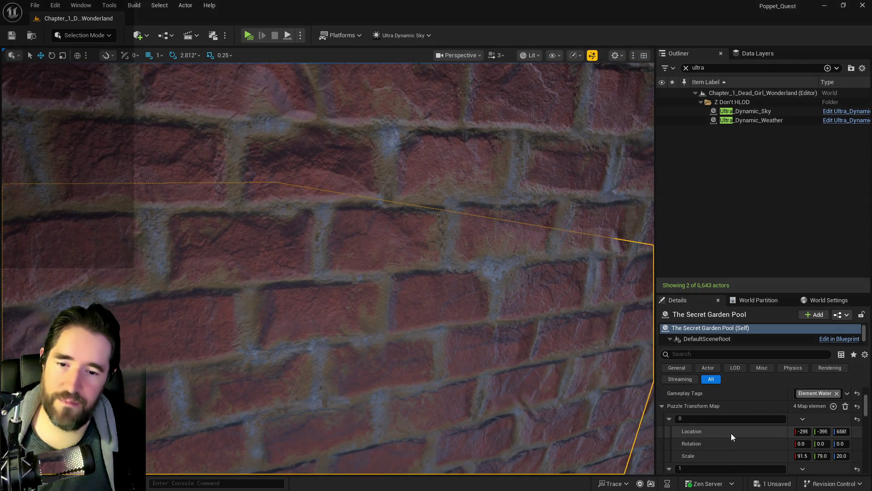
{"action": "right_click", "coordinate": [731, 432]}
{"action": "left_click", "coordinate": [753, 387]}
{"action": "scroll", "coordinate": [750, 413], "scroll_direction": "up", "scroll_amount": 2}
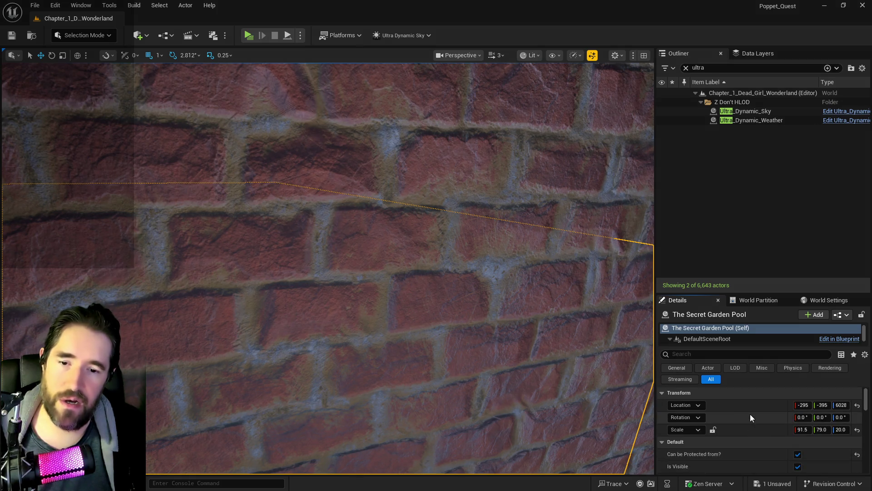
{"action": "right_click", "coordinate": [738, 408]}
{"action": "left_click", "coordinate": [753, 429]}
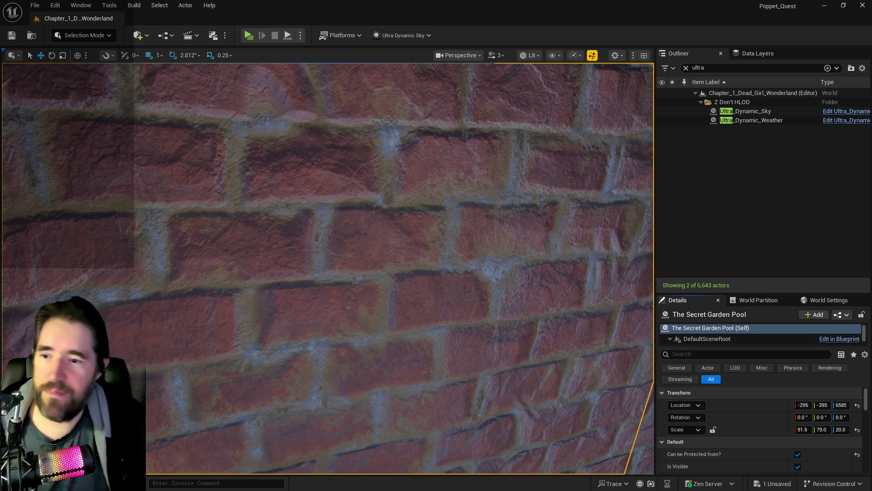
Undo the accidental SM_Hidden_Grotto_Pool_Wall_26 move and the pasted location, returning the pool to Z 6028.
{"action": "key", "text": "f"}
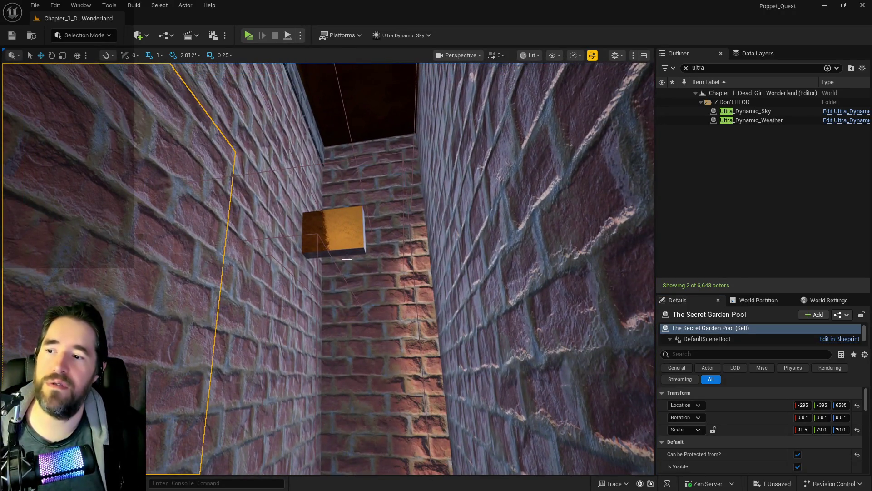
{"action": "left_click", "coordinate": [343, 249]}
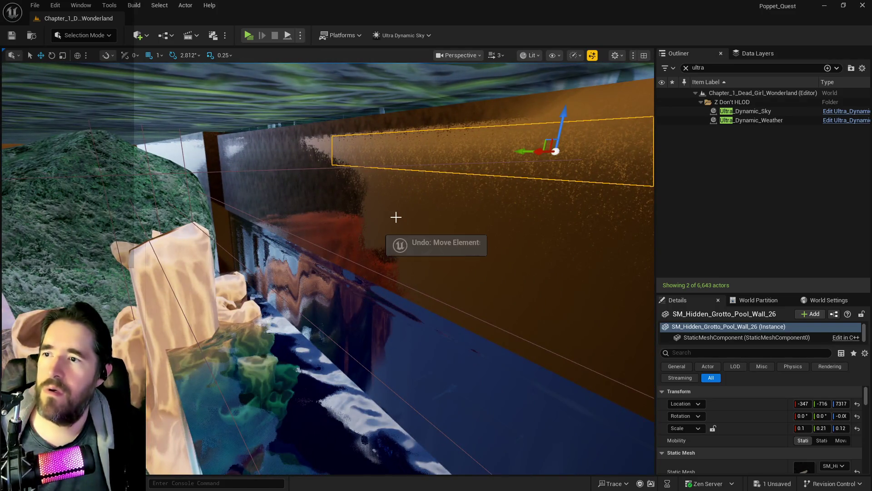
{"action": "key", "text": "ctrl+z"}
{"action": "key", "text": "ctrl+z"}
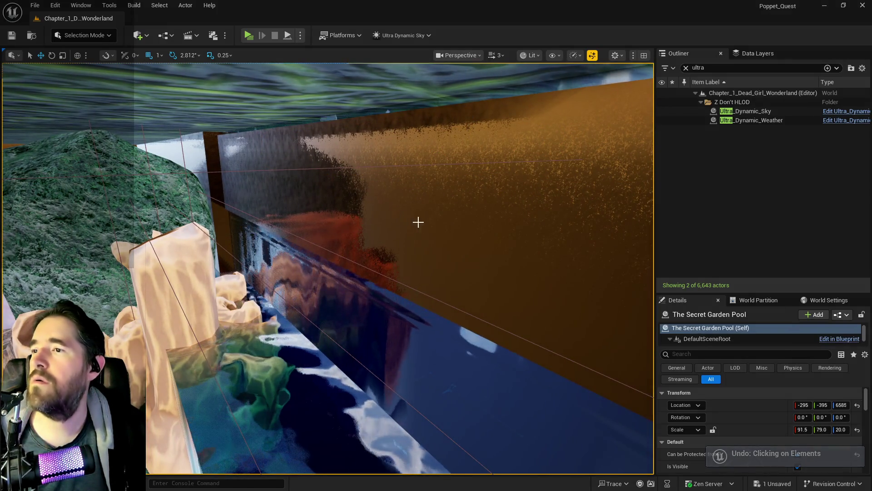
{"action": "key", "text": "f"}
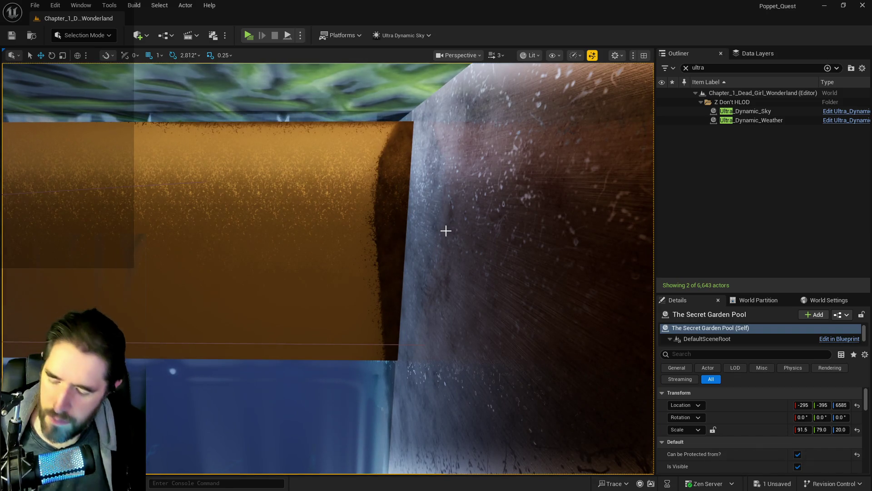
{"action": "key", "text": "ctrl+z"}
Fly around the pool to inspect its edges against the brick walls.
{"action": "key", "text": "f"}
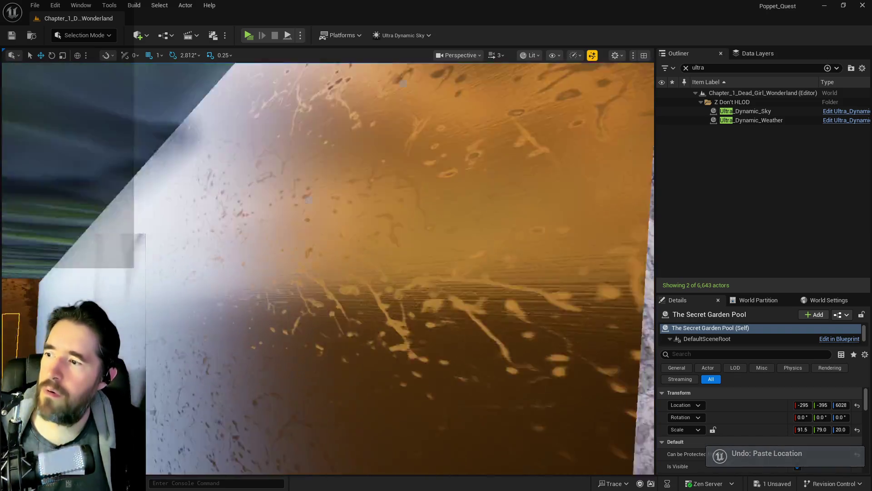
{"action": "key", "text": "s"}
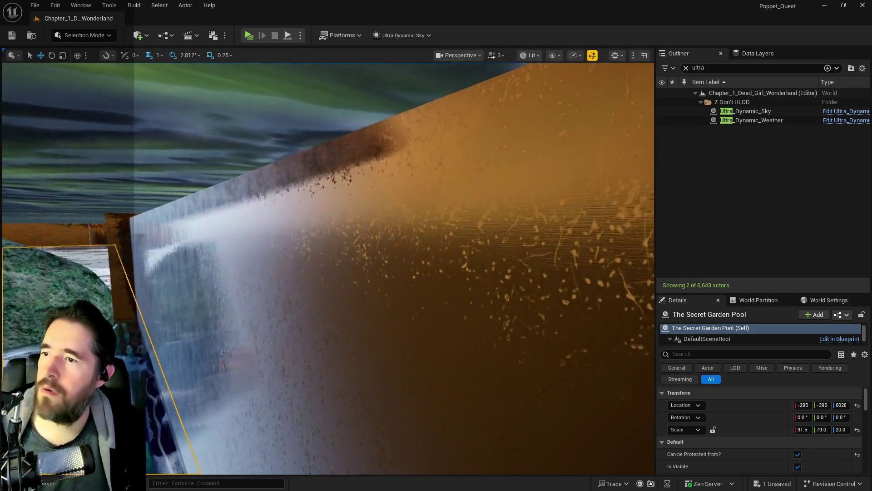
{"action": "key", "text": "w"}
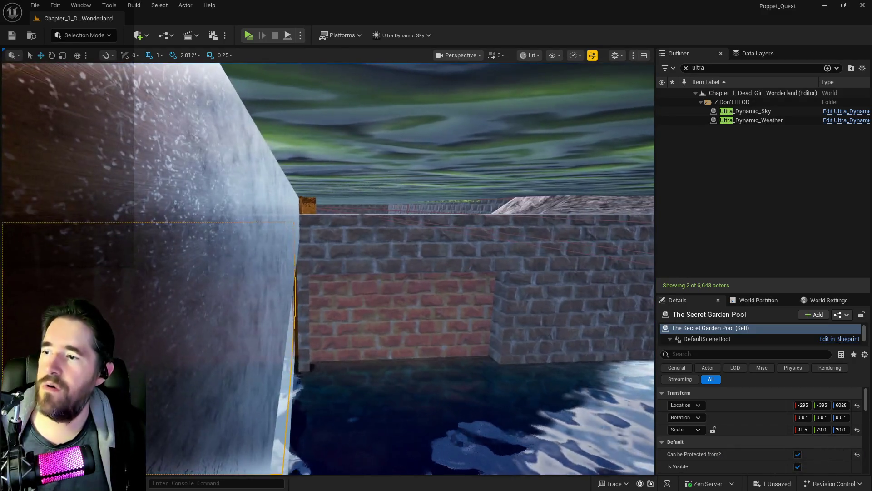
{"action": "key", "text": "s"}
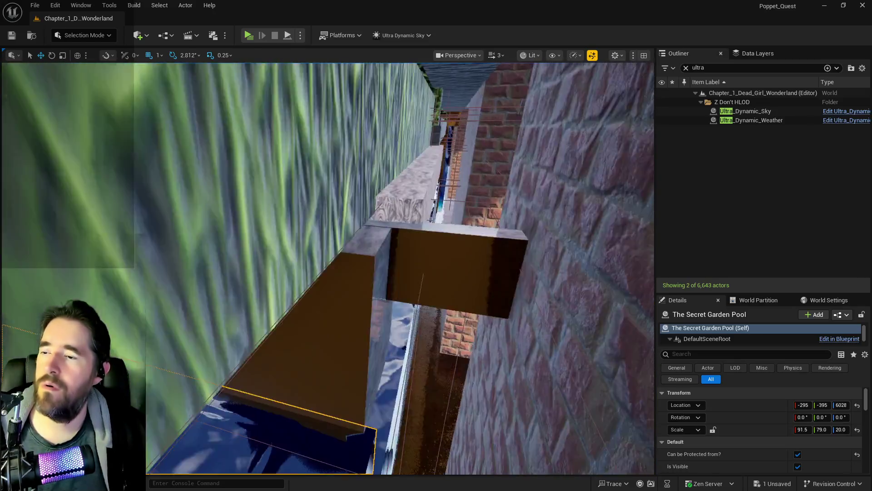
{"action": "key", "text": "w"}
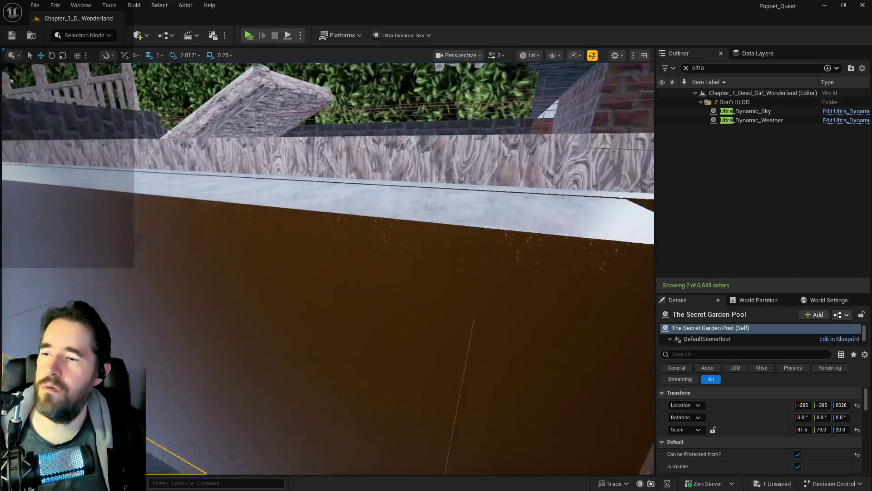
{"action": "key", "text": "w"}
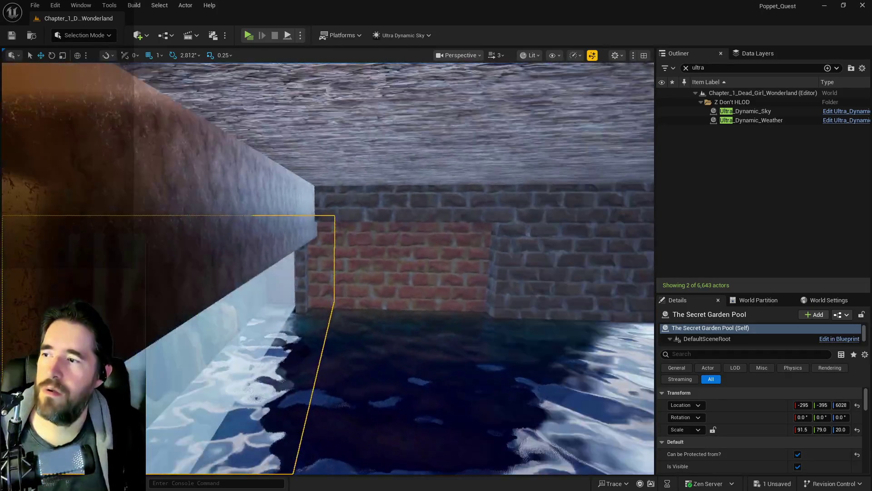
{"action": "key", "text": "s"}
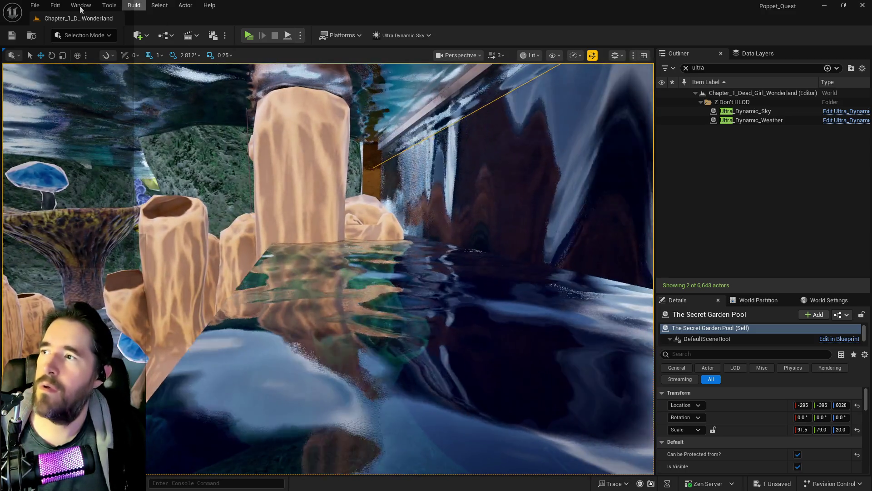
Redo Paste Location so The Secret Garden Pool is back at Z 6585.
{"action": "left_click", "coordinate": [55, 5]}
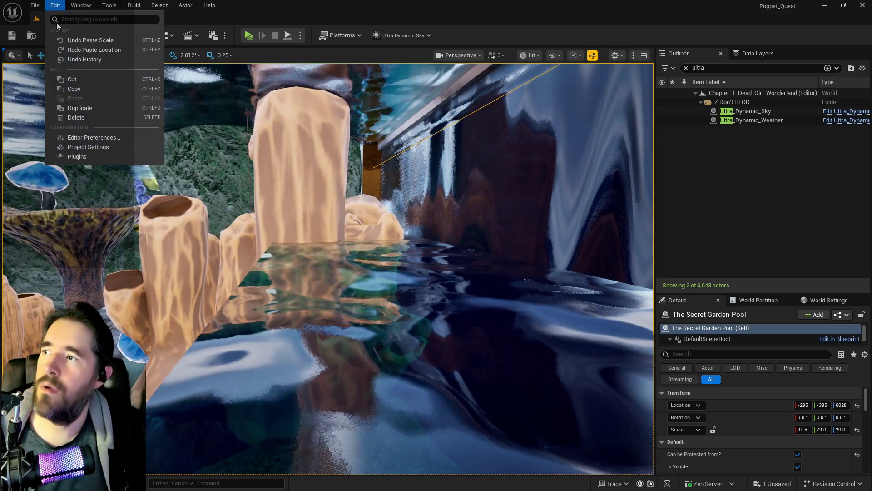
{"action": "left_click", "coordinate": [67, 51]}
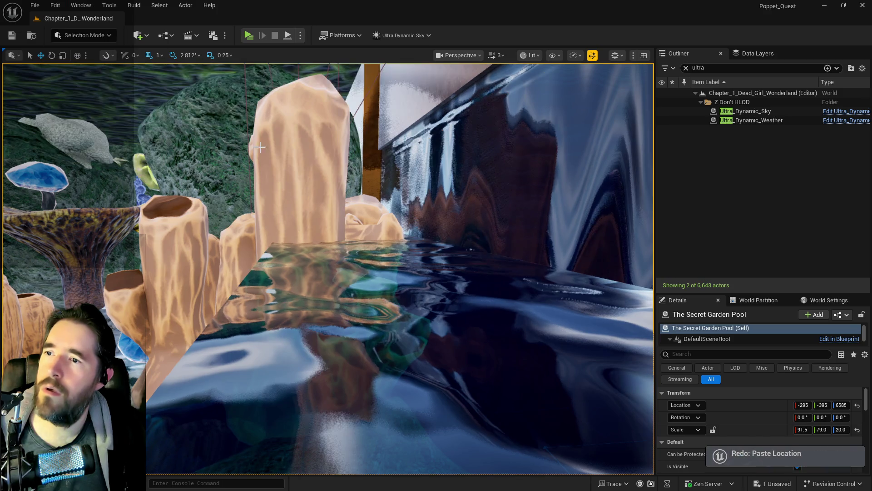
{"action": "mouse_move", "coordinate": [267, 152]}
{"action": "left_mouse_down"}
{"action": "mouse_move", "coordinate": [266, 136]}
{"action": "mouse_move", "coordinate": [364, 195]}
{"action": "mouse_move", "coordinate": [327, 184]}
{"action": "mouse_move", "coordinate": [345, 173]}
{"action": "mouse_move", "coordinate": [312, 183]}
{"action": "mouse_move", "coordinate": [356, 187]}
{"action": "left_mouse_up"}
Delete the SM_Hidden_Grotto_Pool_Wall_26 wall piece.
{"action": "left_click", "coordinate": [357, 192]}
{"action": "left_click", "coordinate": [345, 173]}
{"action": "key", "text": "Delete"}
Raise SM_Hidden_Grotto_Pool_Wall_23 slightly to Z 7219, then select The Secret Garden Pool2.
{"action": "left_click", "coordinate": [312, 183]}
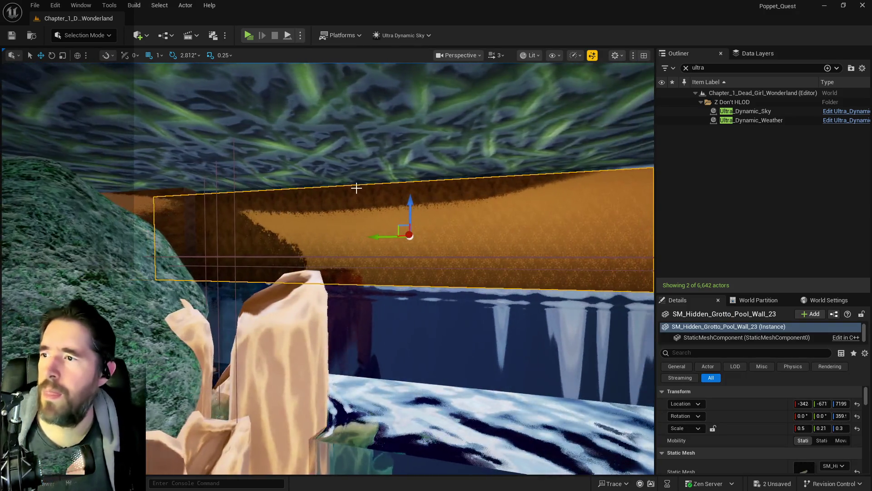
{"action": "left_click_drag", "start_coordinate": [409, 199], "coordinate": [406, 195]}
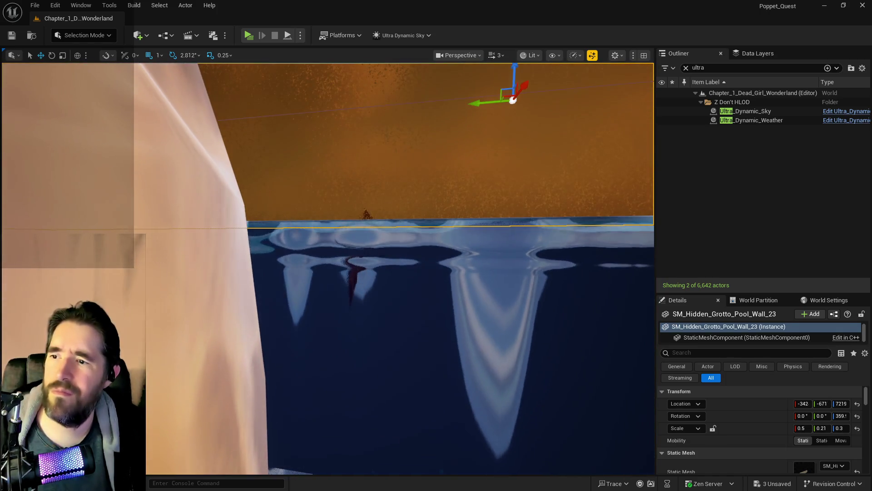
{"action": "left_click", "coordinate": [400, 272]}
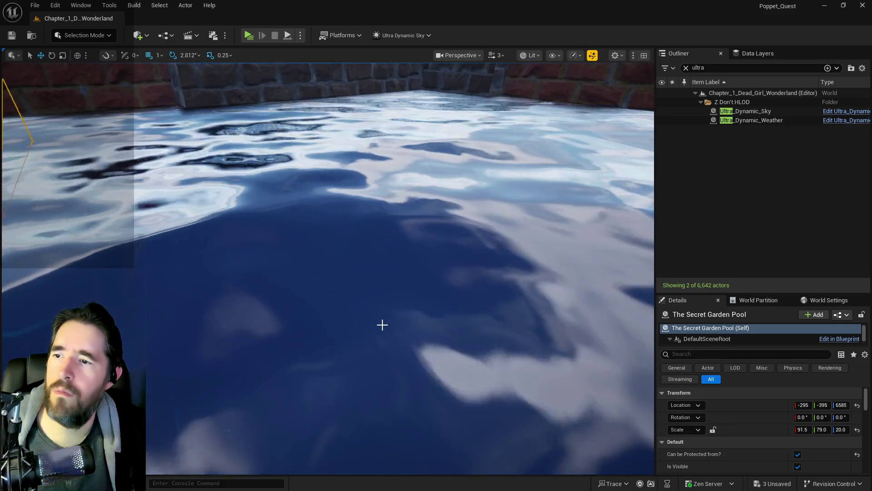
{"action": "left_click", "coordinate": [382, 325]}
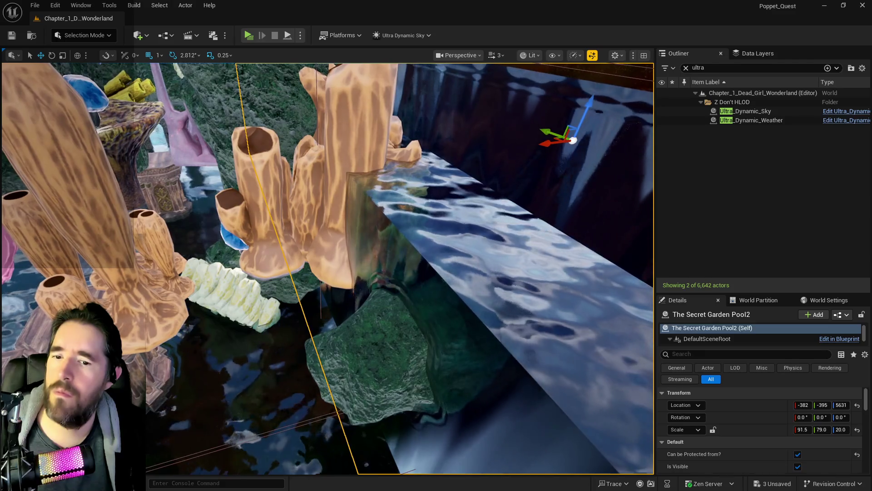
Paste puzzle state 0's location onto The Secret Garden Pool2, placing it at Z 6585.
{"action": "scroll", "coordinate": [751, 418], "scroll_direction": "down", "scroll_amount": 1}
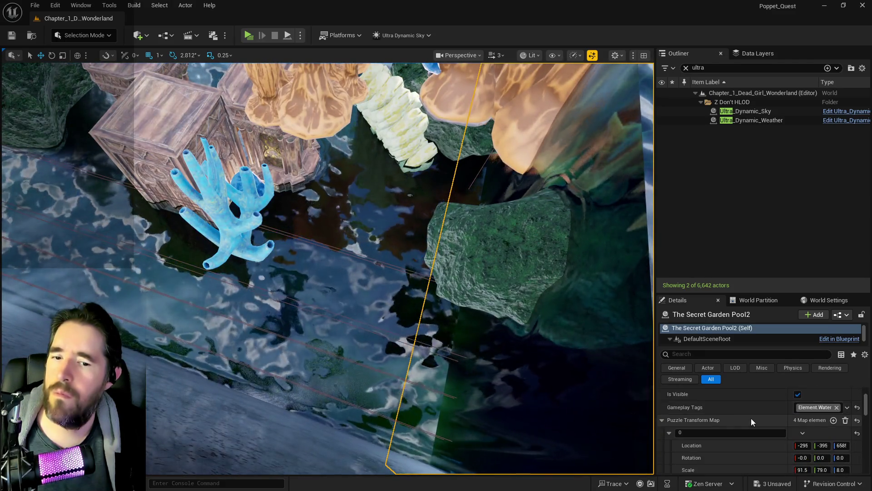
{"action": "scroll", "coordinate": [751, 418], "scroll_direction": "up", "scroll_amount": 1}
{"action": "scroll", "coordinate": [751, 416], "scroll_direction": "down", "scroll_amount": 3}
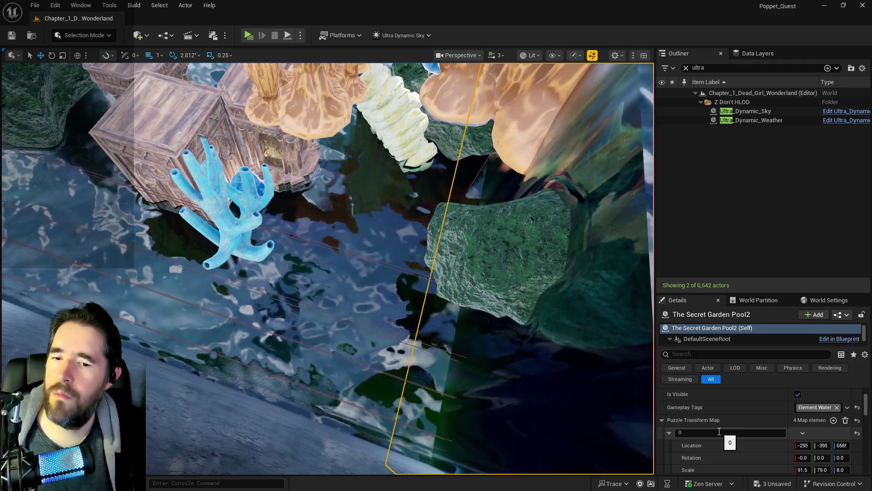
{"action": "right_click", "coordinate": [716, 441]}
{"action": "left_click", "coordinate": [742, 404]}
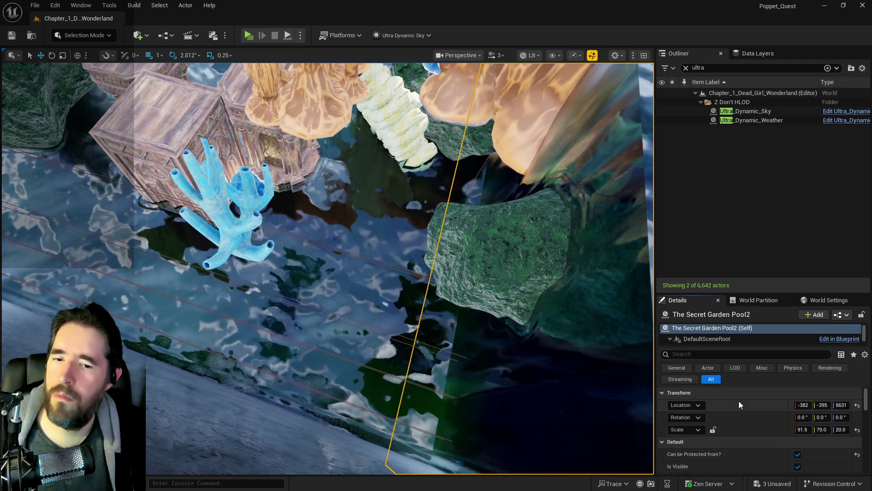
{"action": "right_click", "coordinate": [738, 406]}
{"action": "left_click", "coordinate": [753, 430]}
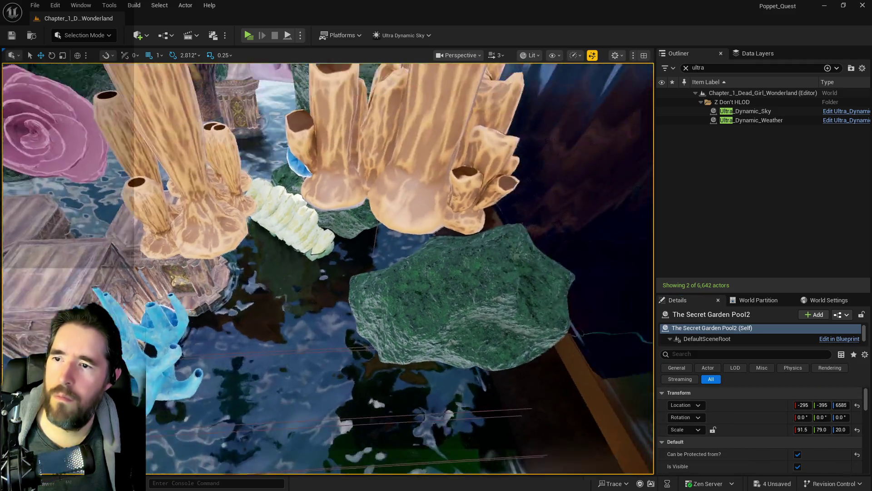
Save, set Pool2's Scale Z to 22.0, and orbit underneath to check its surface.
{"action": "scroll", "coordinate": [327, 268], "scroll_direction": "down", "scroll_amount": 5}
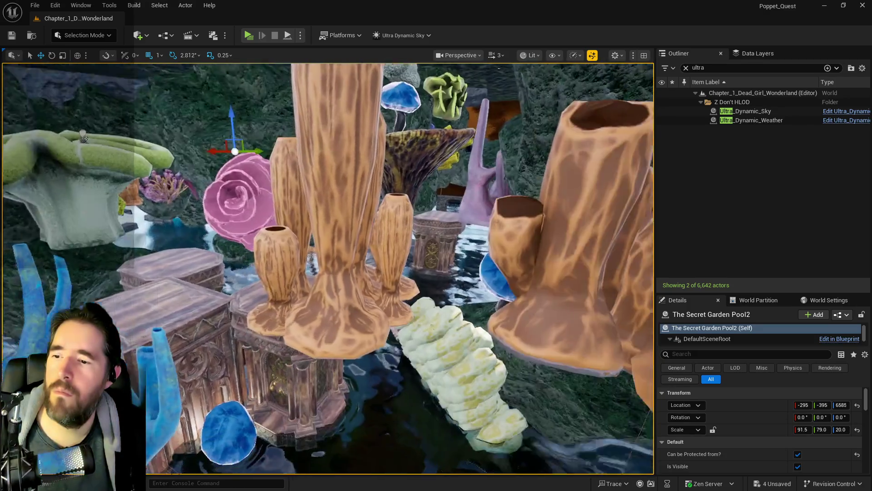
{"action": "key", "text": "ctrl+s"}
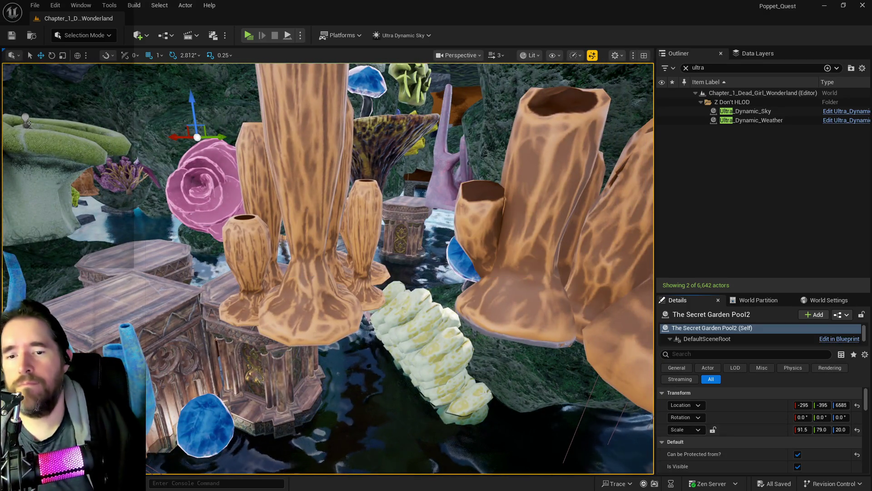
{"action": "type", "text": "22"}
{"action": "key", "text": "Return"}
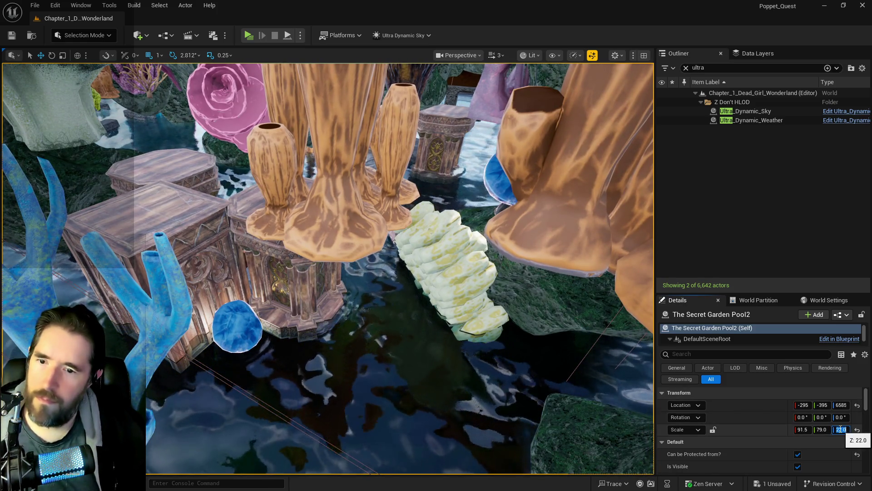
{"action": "scroll", "coordinate": [840, 429], "scroll_direction": "down", "scroll_amount": 5}
{"action": "scroll", "coordinate": [759, 429], "scroll_direction": "up", "scroll_amount": 5}
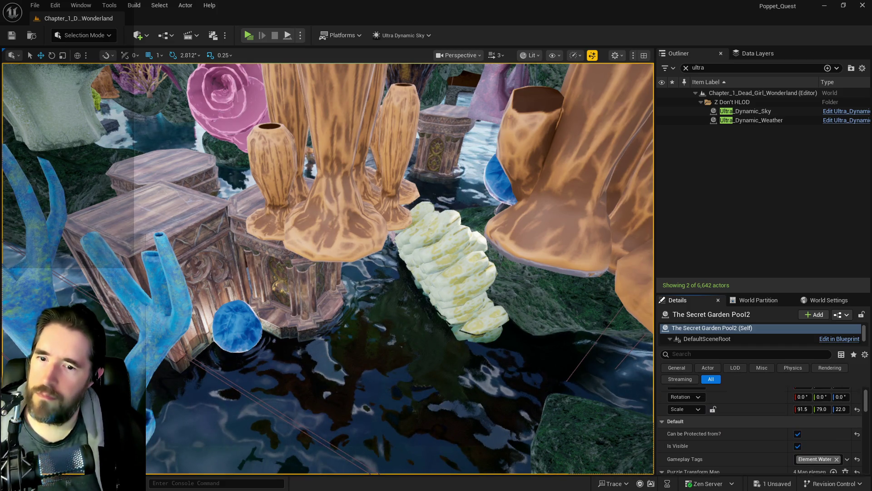
{"action": "key", "text": "f"}
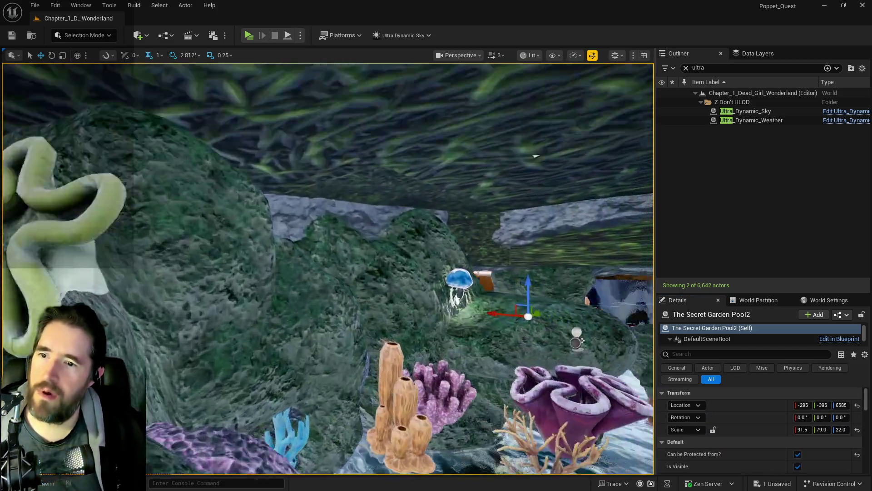
{"action": "mouse_move", "coordinate": [536, 156]}
{"action": "left_mouse_down"}
{"action": "mouse_move", "coordinate": [464, 150]}
{"action": "mouse_move", "coordinate": [409, 182]}
{"action": "mouse_move", "coordinate": [499, 254]}
{"action": "left_mouse_up"}
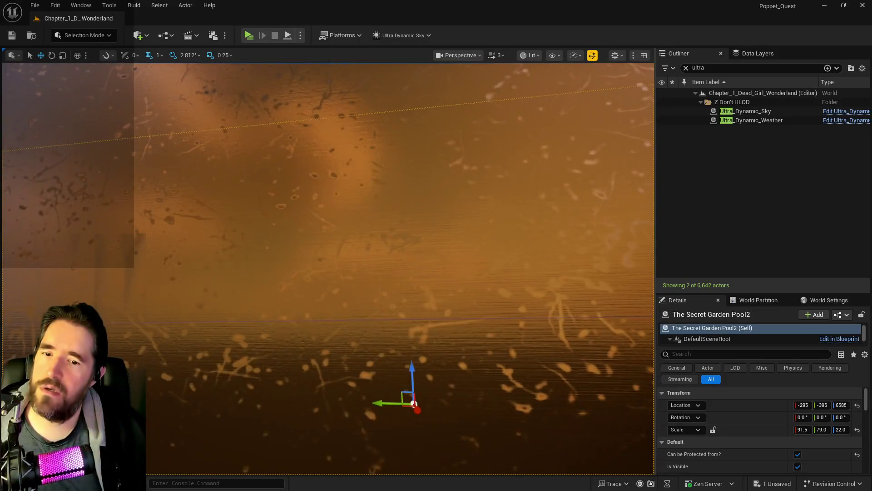
{"action": "left_click", "coordinate": [686, 69]}
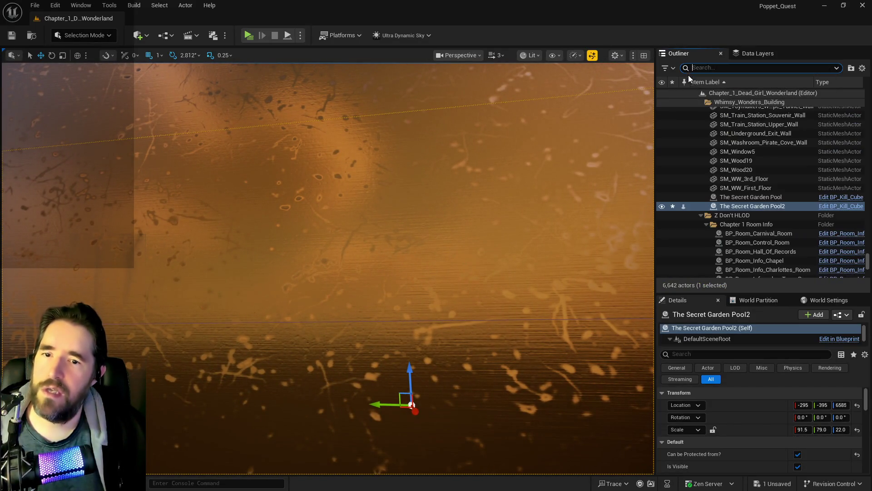
Frame Pool2, then the original pool, and review its Z 6585 location and 91.5 × 79.0 × 20.0 scale.
{"action": "double_click", "coordinate": [760, 206]}
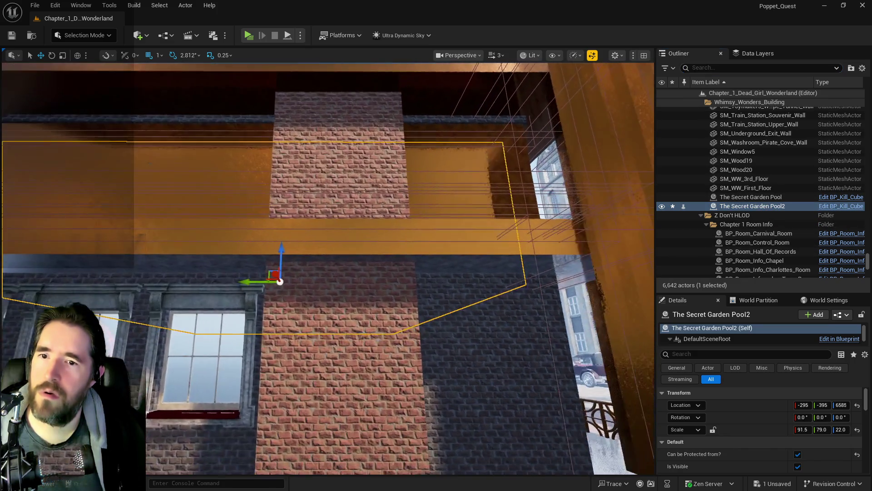
{"action": "double_click", "coordinate": [731, 198]}
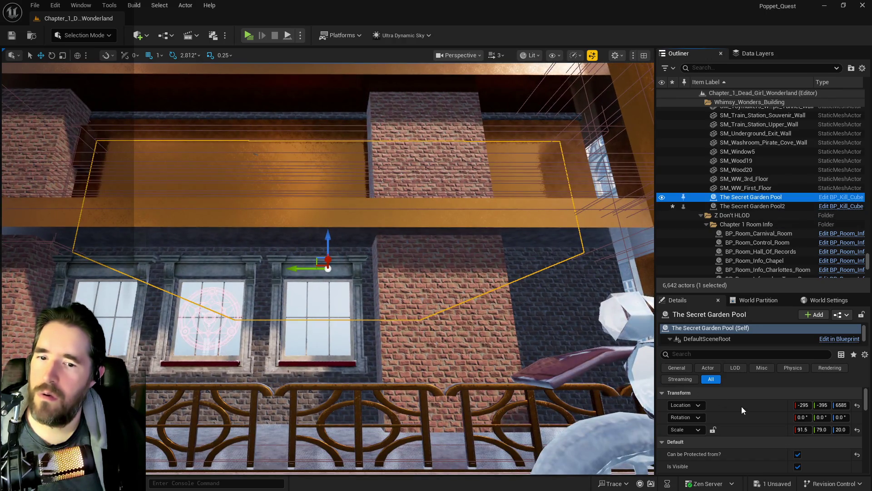
{"action": "scroll", "coordinate": [744, 408], "scroll_direction": "down", "scroll_amount": 5}
{"action": "scroll", "coordinate": [746, 411], "scroll_direction": "down", "scroll_amount": 10}
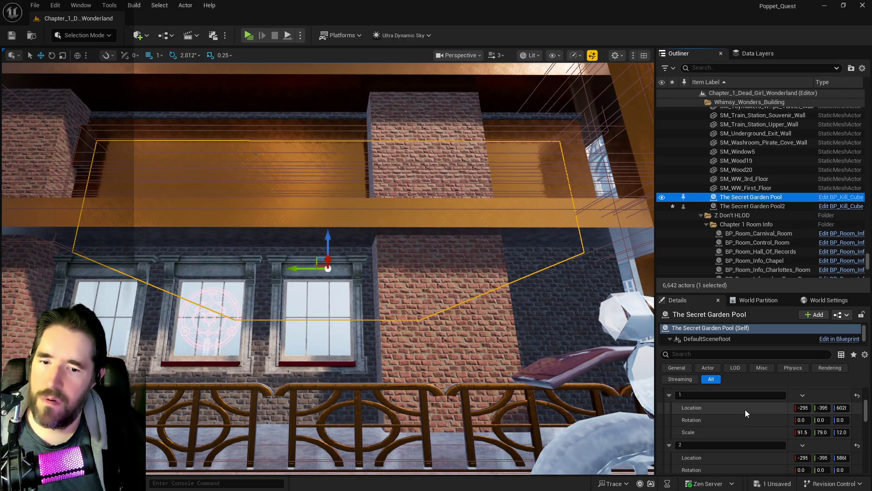
{"action": "scroll", "coordinate": [745, 411], "scroll_direction": "up", "scroll_amount": 8}
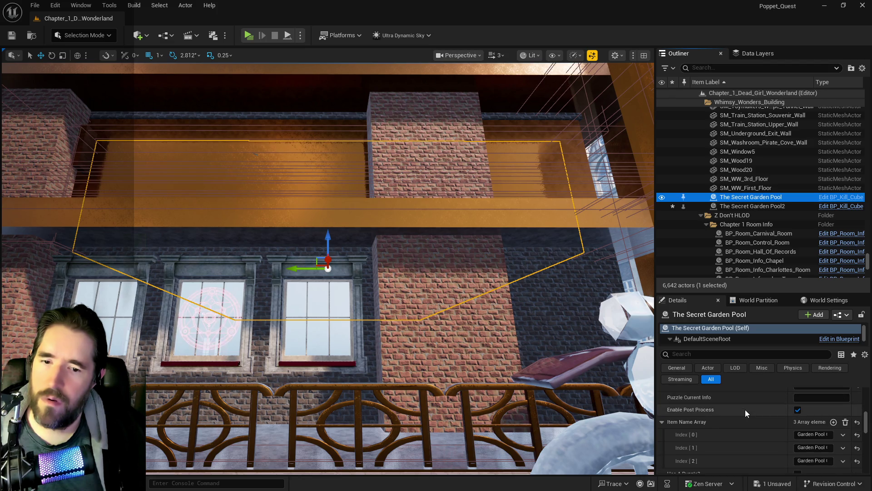
{"action": "scroll", "coordinate": [745, 410], "scroll_direction": "up", "scroll_amount": 3}
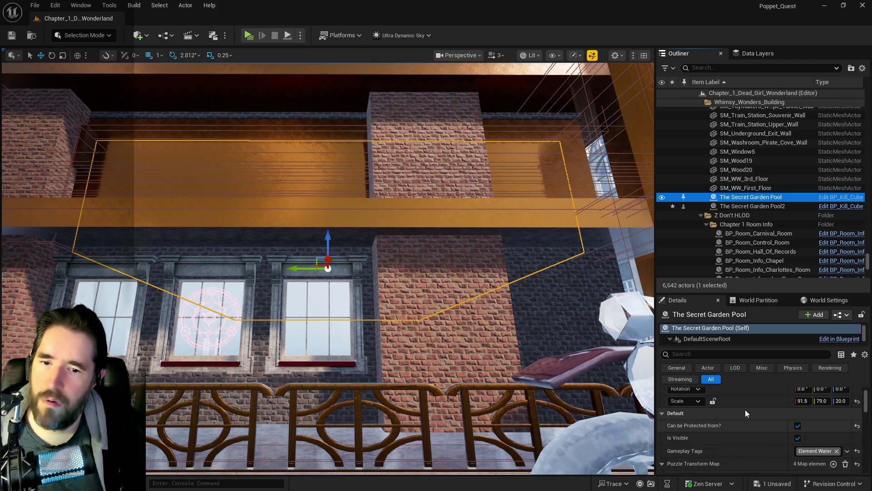
Delete the duplicate The Secret Garden Pool2 and frame the original pool in the viewport.
{"action": "left_click", "coordinate": [747, 207]}
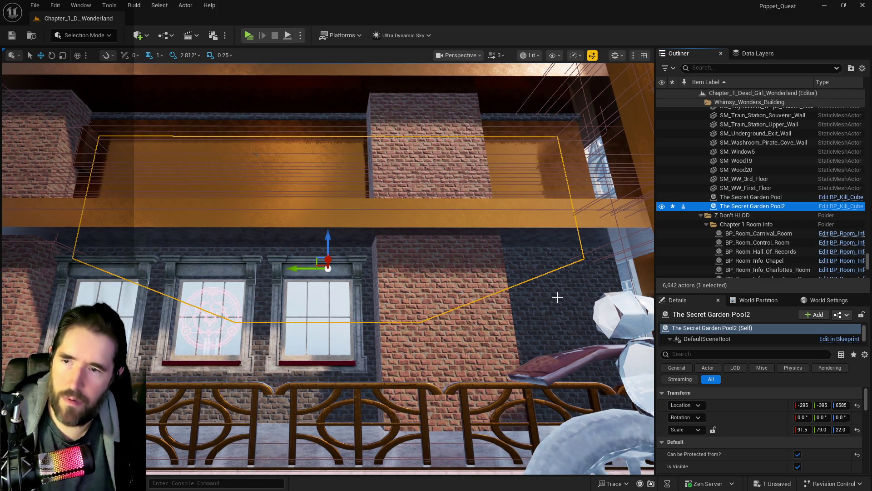
{"action": "key", "text": "Delete"}
{"action": "double_click", "coordinate": [747, 198]}
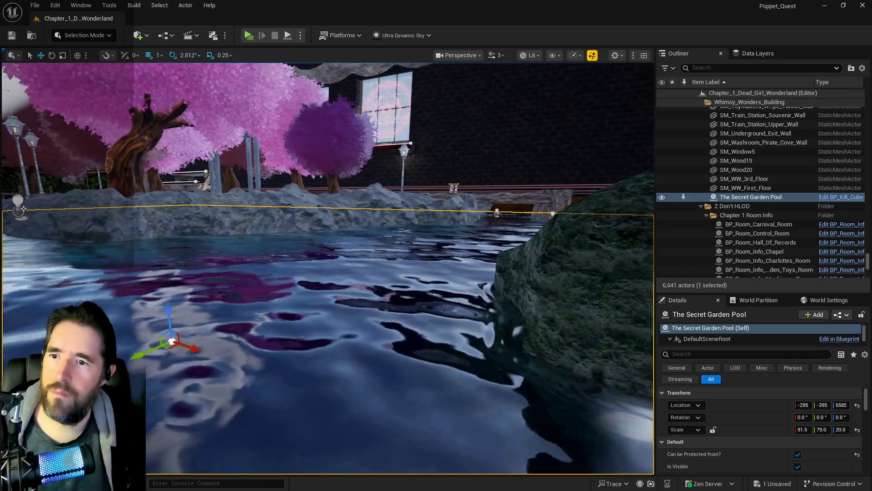
{"action": "left_click", "coordinate": [841, 429]}
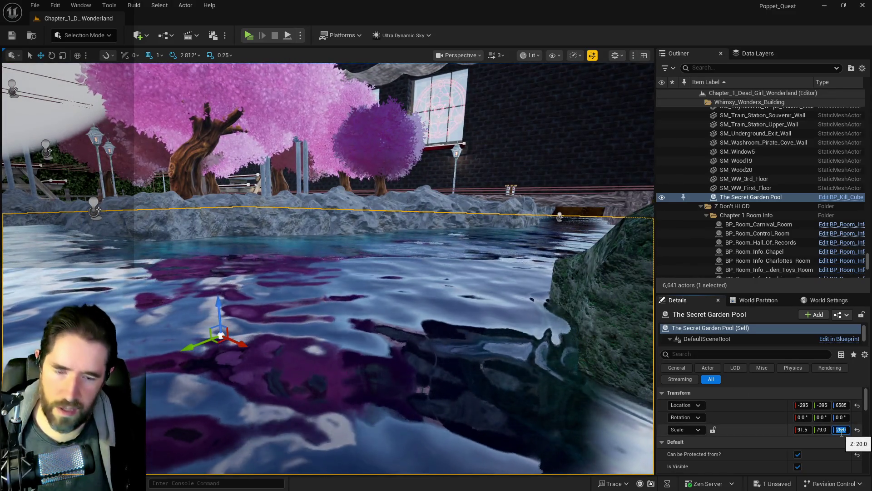
Set the pool's Transform Scale Z to 22 and fly through the level to check it.
{"action": "type", "text": "2"}
{"action": "key", "text": "Return"}
{"action": "type", "text": "22"}
{"action": "key", "text": "Return"}
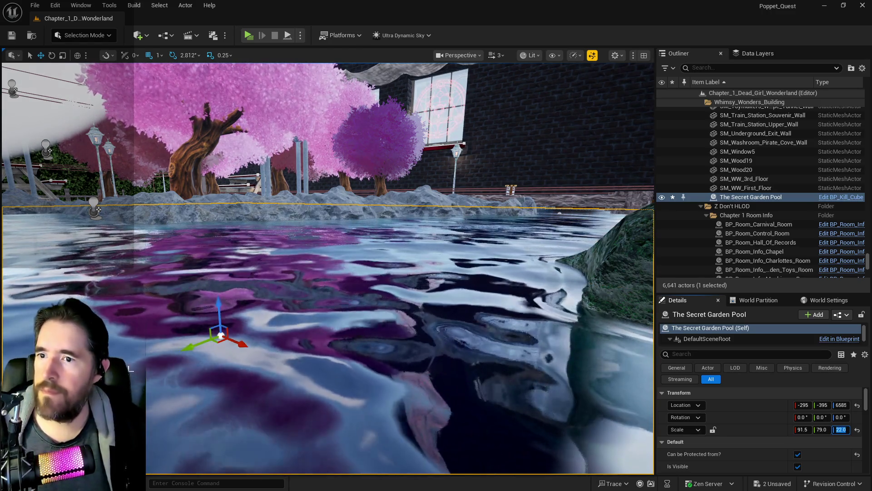
{"action": "left_click_drag", "start_coordinate": [327, 268], "coordinate": [345, 291]}
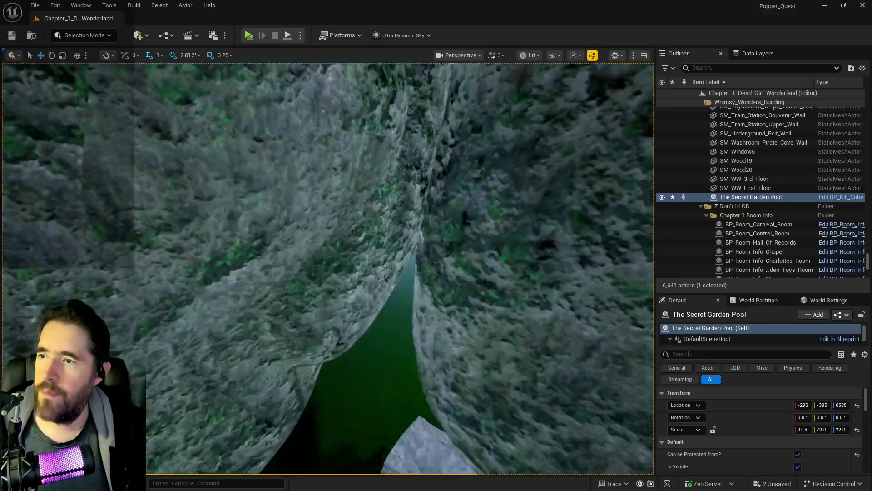
{"action": "key", "text": "w"}
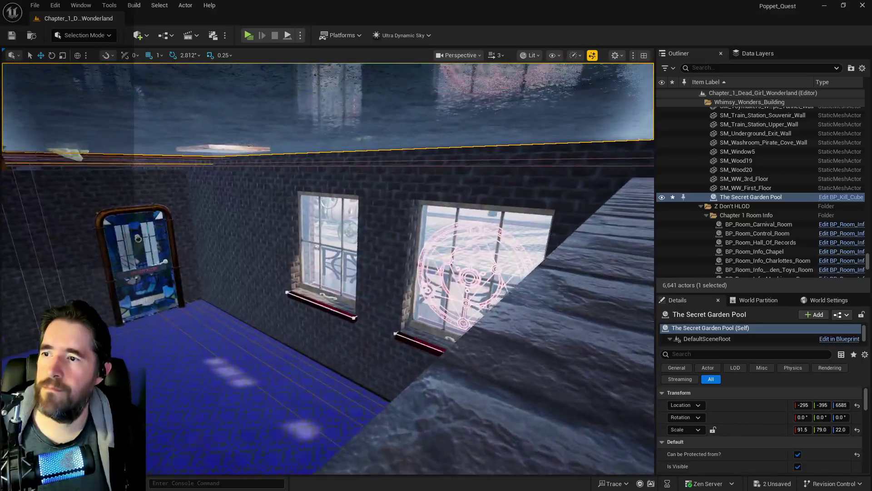
{"action": "key", "text": "w"}
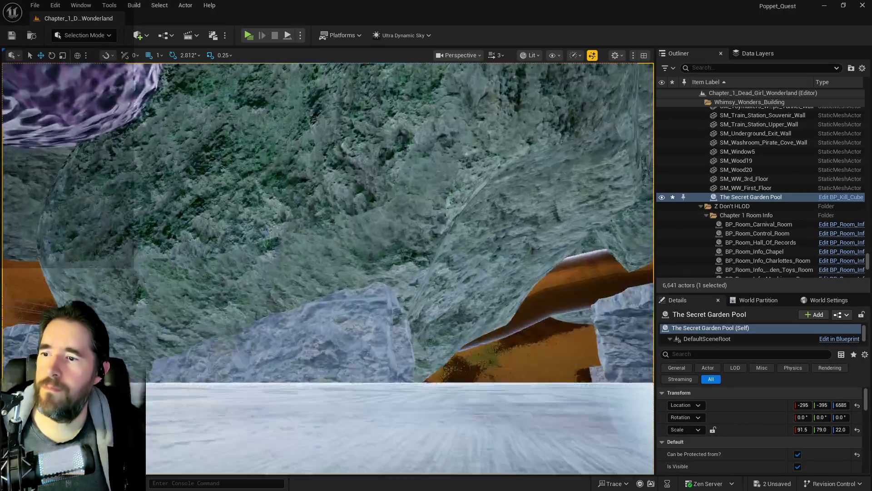
{"action": "key", "text": "w"}
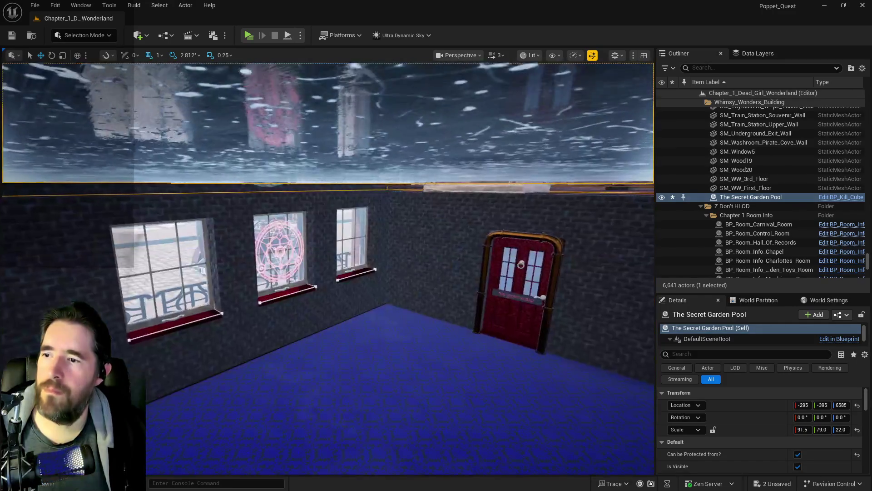
{"action": "key", "text": "w"}
{"action": "key", "text": "w"}
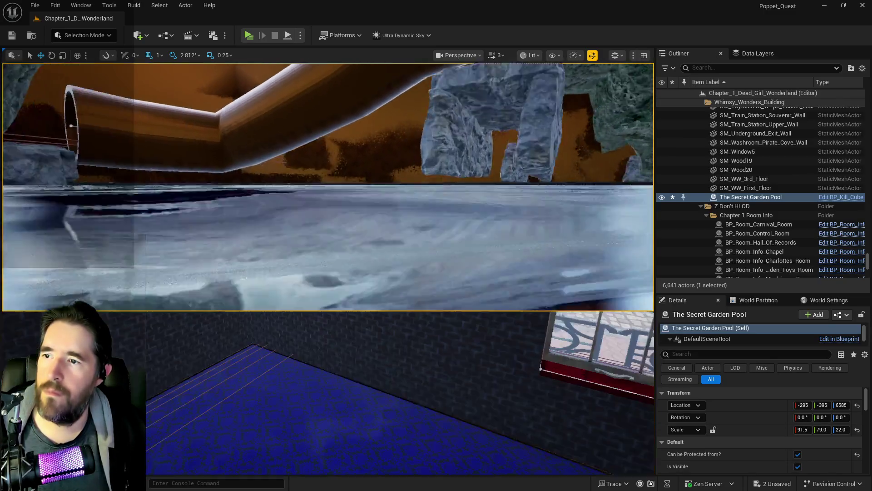
{"action": "key", "text": "w"}
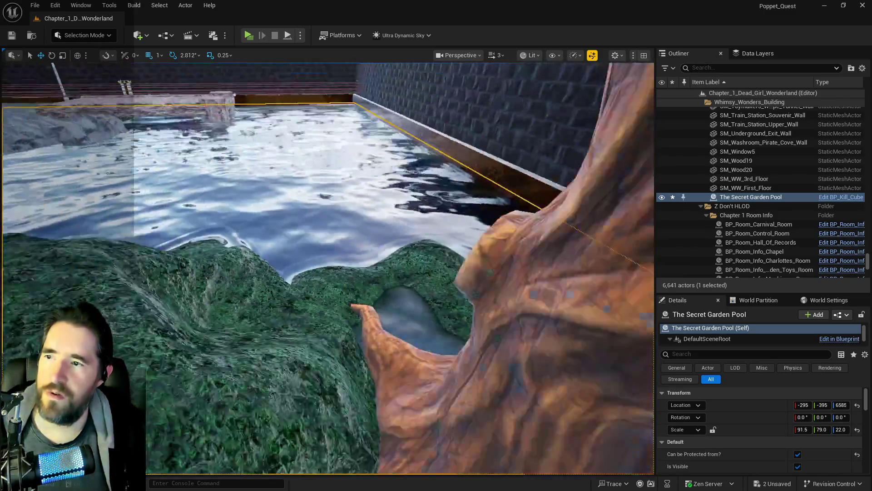
{"action": "key", "text": "w"}
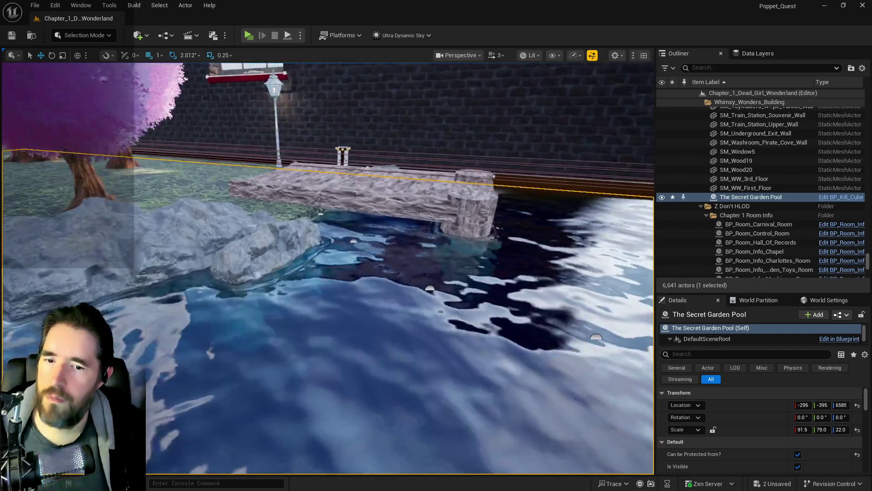
{"action": "key", "text": "s"}
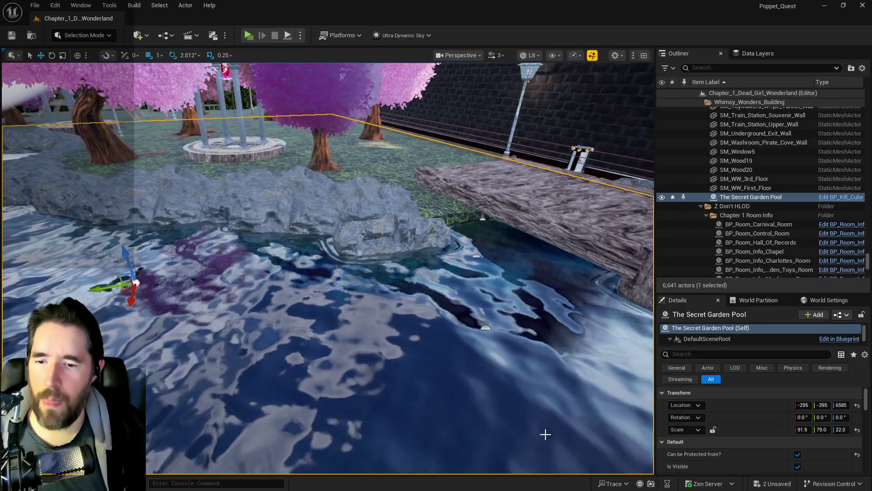
Set Puzzle Transform Map entry 0 Scale Z to 22 and save the level.
{"action": "scroll", "coordinate": [712, 396], "scroll_direction": "down", "scroll_amount": 3}
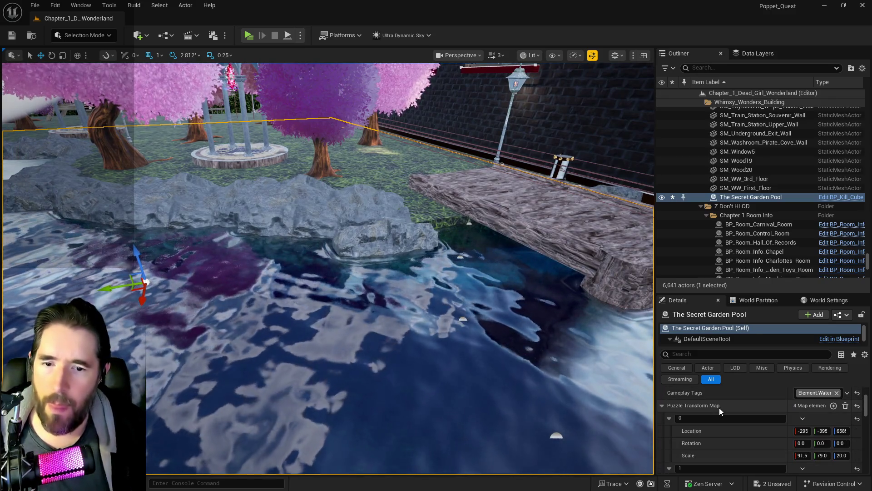
{"action": "scroll", "coordinate": [719, 408], "scroll_direction": "down", "scroll_amount": 1}
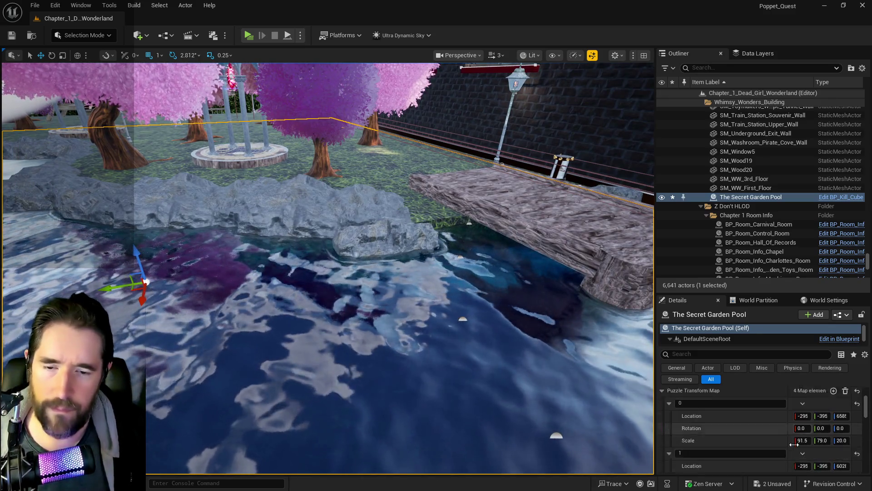
{"action": "scroll", "coordinate": [794, 444], "scroll_direction": "down", "scroll_amount": 1}
{"action": "left_click_drag", "start_coordinate": [840, 425], "coordinate": [843, 429]}
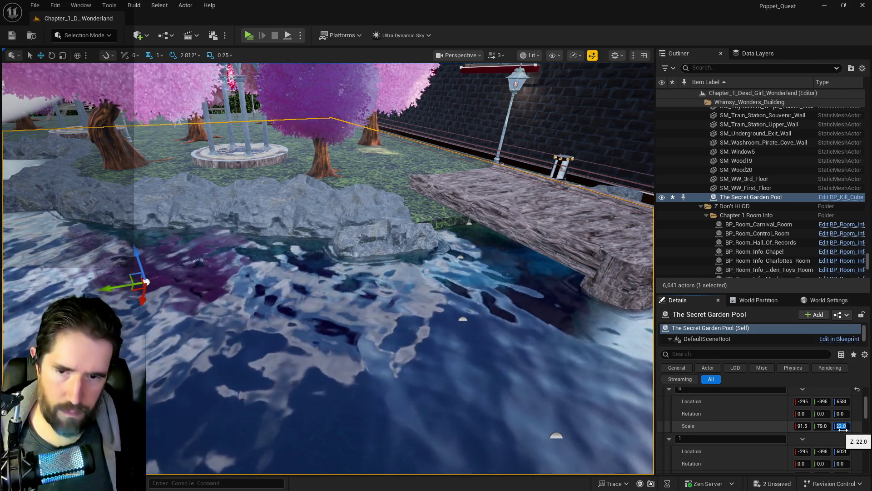
{"action": "left_click_drag", "start_coordinate": [173, 152], "coordinate": [173, 136]}
{"action": "key", "text": "ctrl+s"}
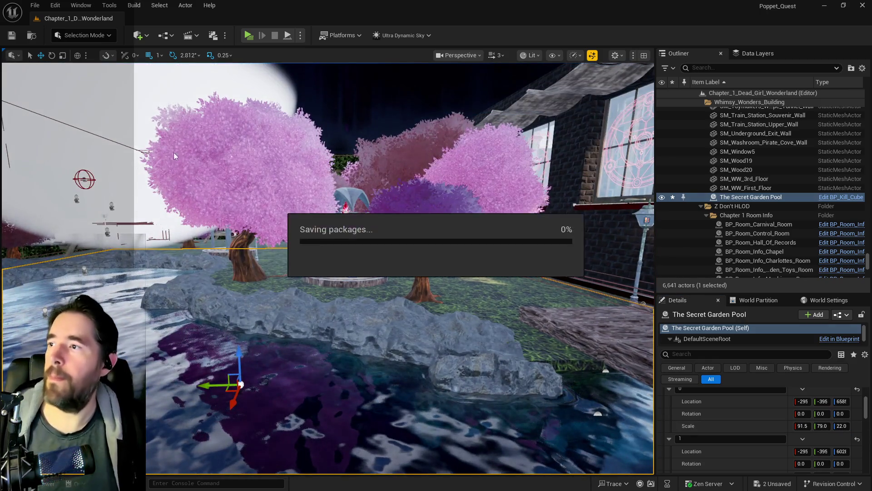
Open Save Current Level As from the File menu and cancel it.
{"action": "left_click", "coordinate": [34, 5]}
{"action": "left_click", "coordinate": [54, 130]}
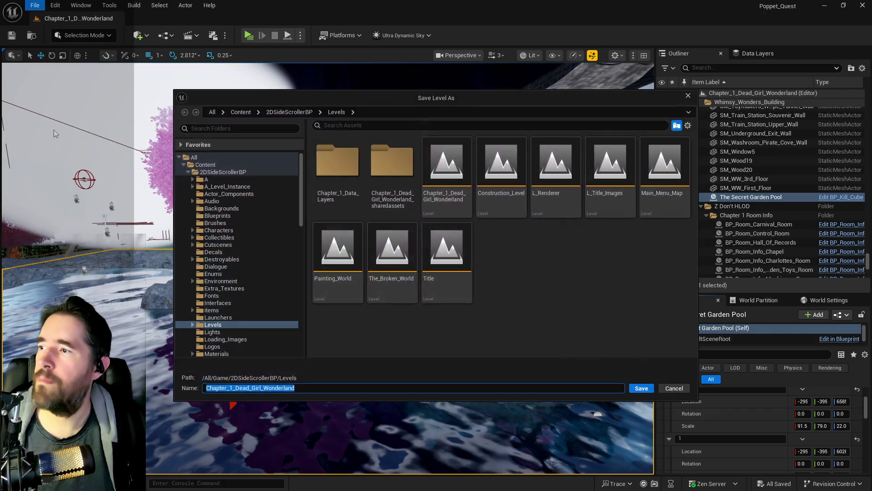
{"action": "left_click", "coordinate": [674, 388]}
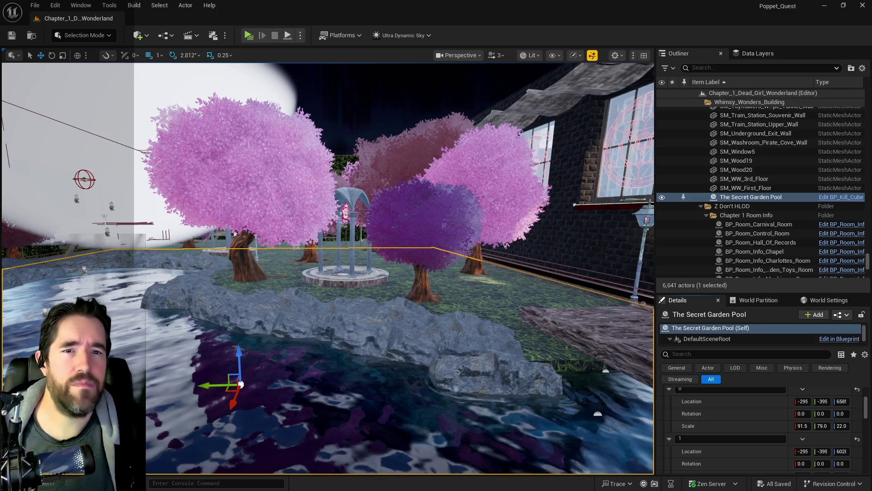
Orbit the view over the pool and bring up the Data Layers list of 90 layers.
{"action": "mouse_move", "coordinate": [327, 268]}
{"action": "left_mouse_down"}
{"action": "mouse_move", "coordinate": [364, 268]}
{"action": "mouse_move", "coordinate": [346, 309]}
{"action": "left_mouse_up"}
{"action": "left_click_drag", "start_coordinate": [522, 385], "coordinate": [521, 409]}
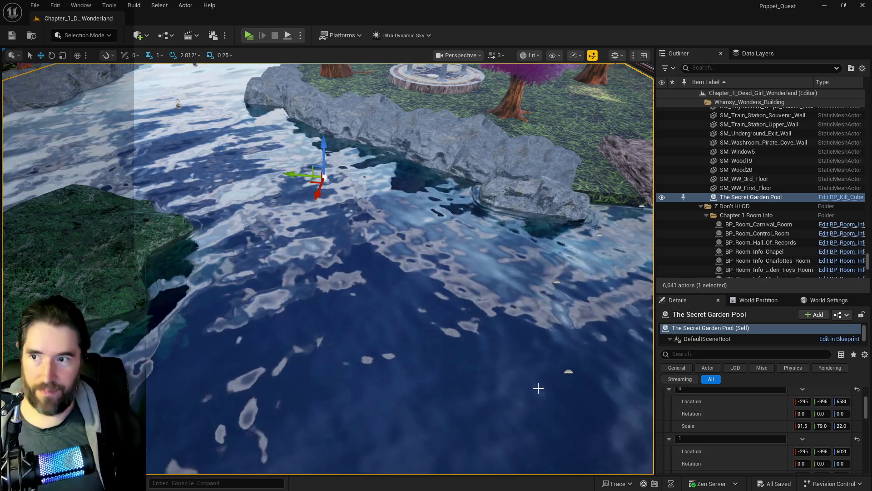
{"action": "mouse_move", "coordinate": [463, 427]}
{"action": "left_mouse_down"}
{"action": "mouse_move", "coordinate": [463, 454]}
{"action": "mouse_move", "coordinate": [463, 436]}
{"action": "left_mouse_up"}
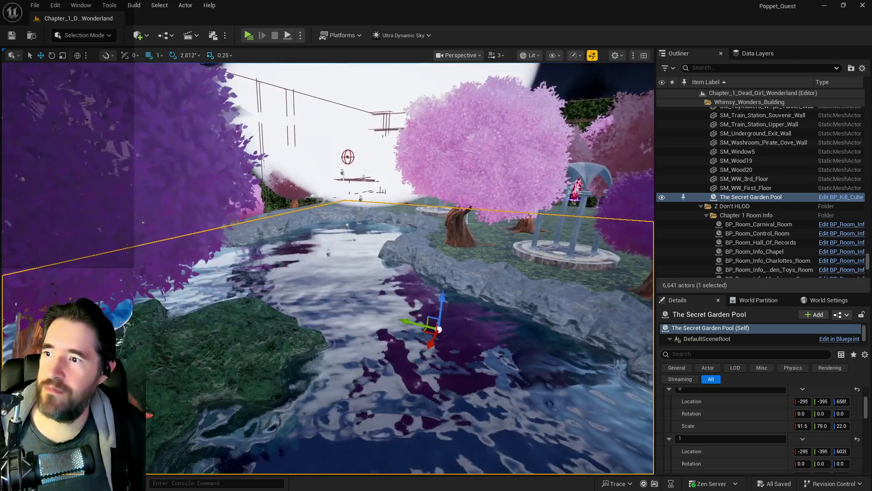
{"action": "left_click", "coordinate": [751, 54]}
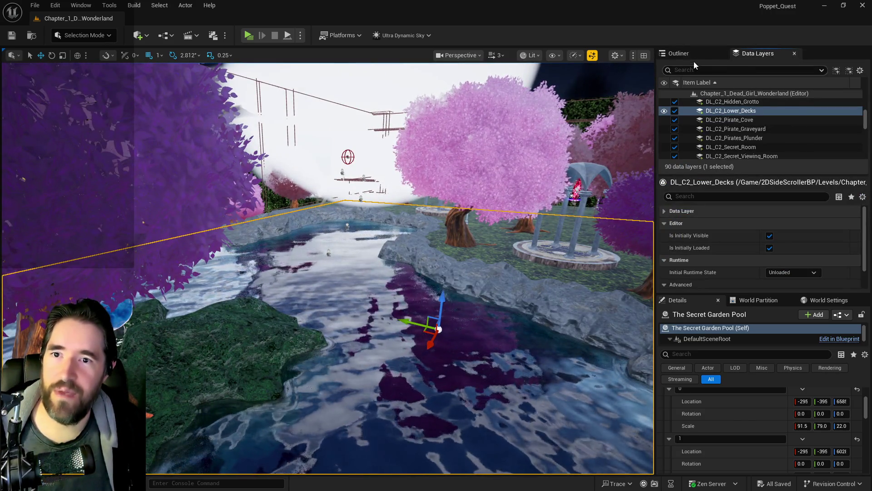
Find Ultra_Dynamic_Sky with an 'ultra' search and set its Time Of Day to 2400.
{"action": "left_click", "coordinate": [681, 54]}
{"action": "left_click", "coordinate": [697, 68]}
{"action": "type", "text": "ultra"}
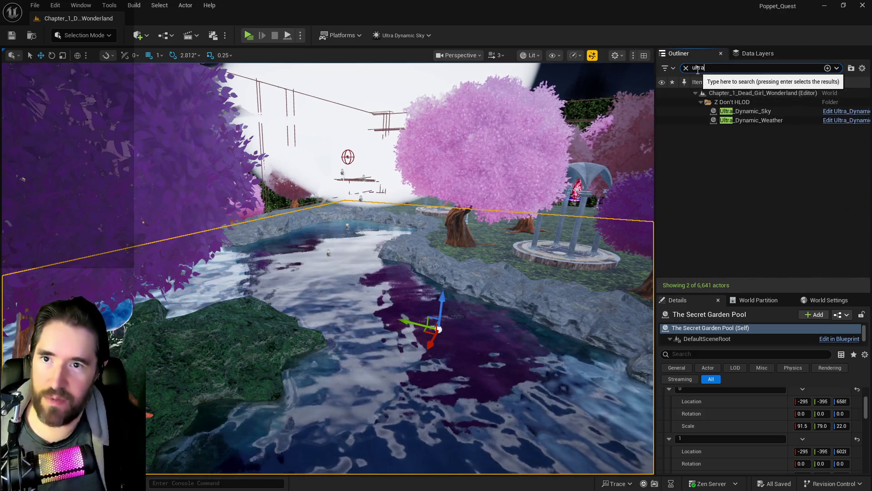
{"action": "left_click", "coordinate": [745, 111]}
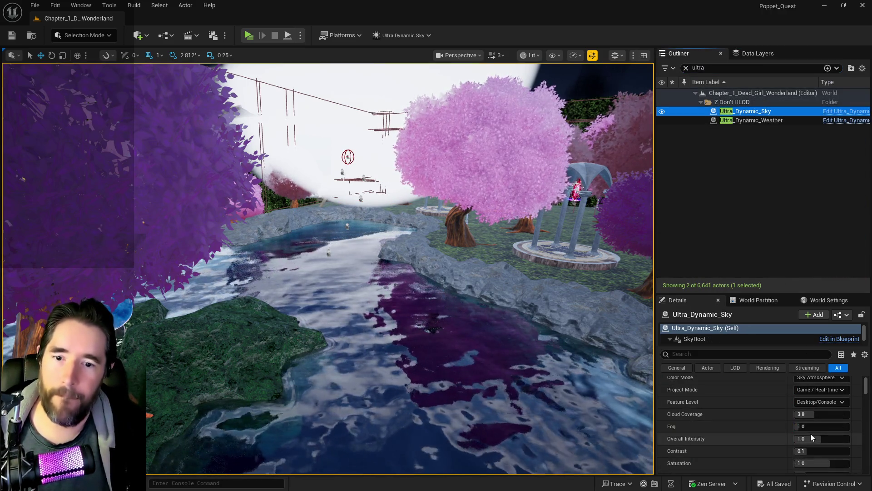
{"action": "scroll", "coordinate": [810, 433], "scroll_direction": "up", "scroll_amount": 5}
{"action": "left_click_drag", "start_coordinate": [799, 455], "coordinate": [849, 454]}
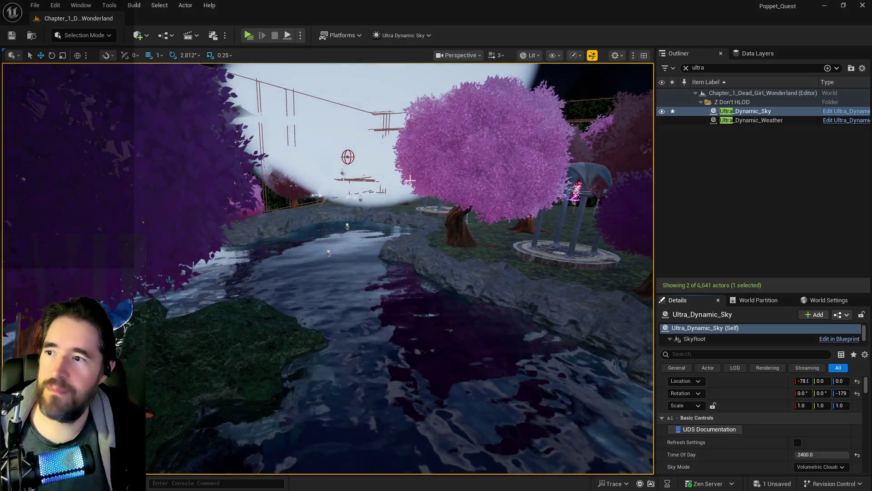
Select SM_Whimsy_Wonders_Floor_6, tilt the view up to the night sky, and show Data Layers.
{"action": "left_click", "coordinate": [491, 105]}
{"action": "mouse_move", "coordinate": [551, 132]}
{"action": "left_mouse_down"}
{"action": "mouse_move", "coordinate": [551, 84]}
{"action": "mouse_move", "coordinate": [552, 159]}
{"action": "left_mouse_up"}
{"action": "left_click", "coordinate": [736, 53]}
Filter data layers by 'toy', unload DL_C1_Toy_Maze, and jump the view to the purple tree area.
{"action": "left_click", "coordinate": [732, 73]}
{"action": "type", "text": "toy"}
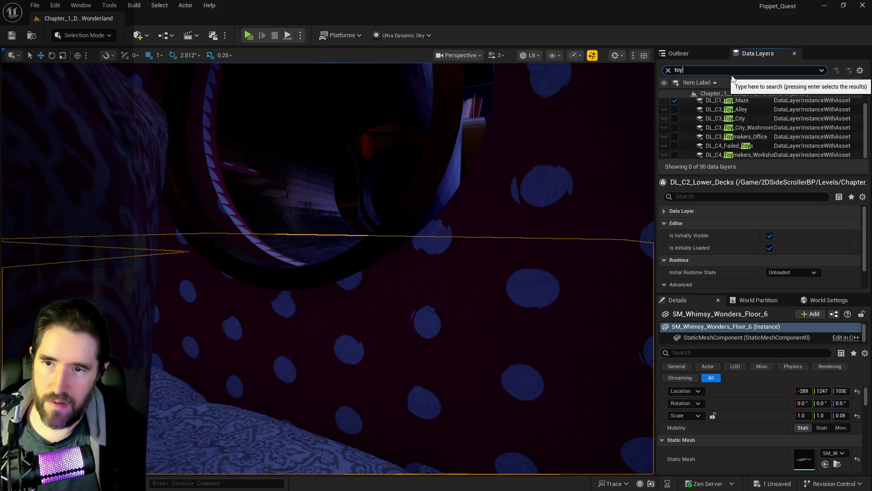
{"action": "left_click", "coordinate": [674, 112]}
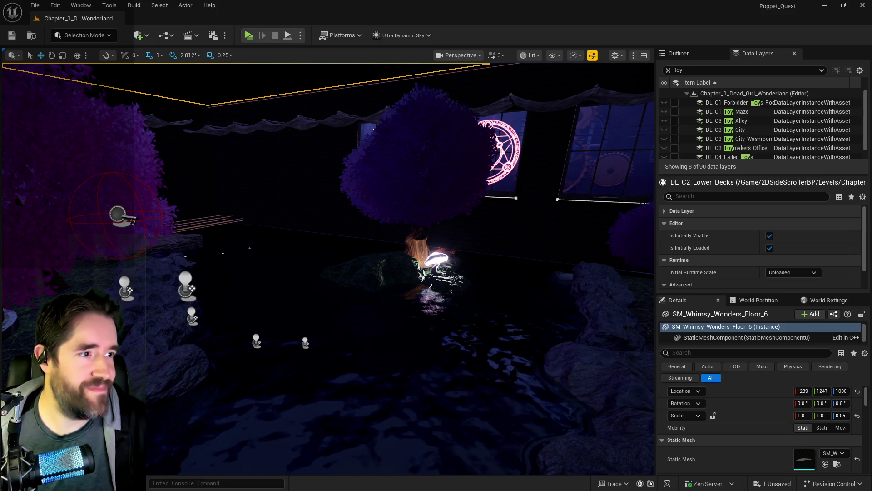
{"action": "key", "text": "f"}
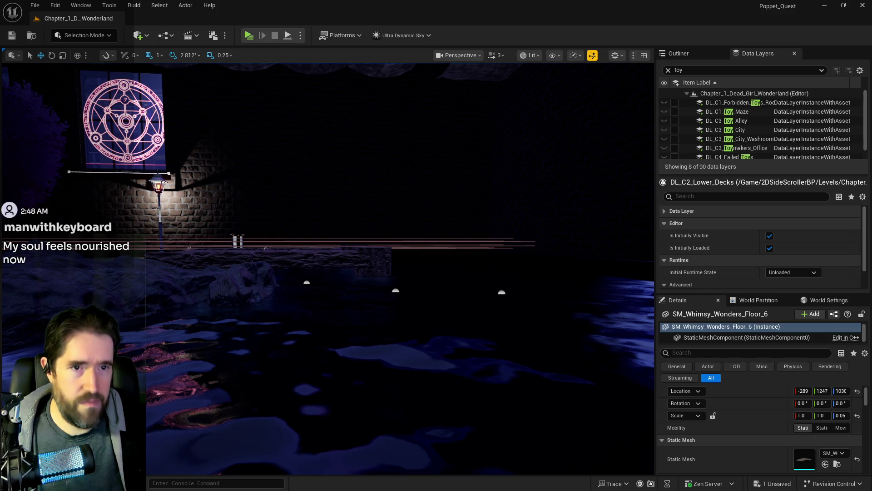
{"action": "left_click_drag", "start_coordinate": [477, 331], "coordinate": [477, 375]}
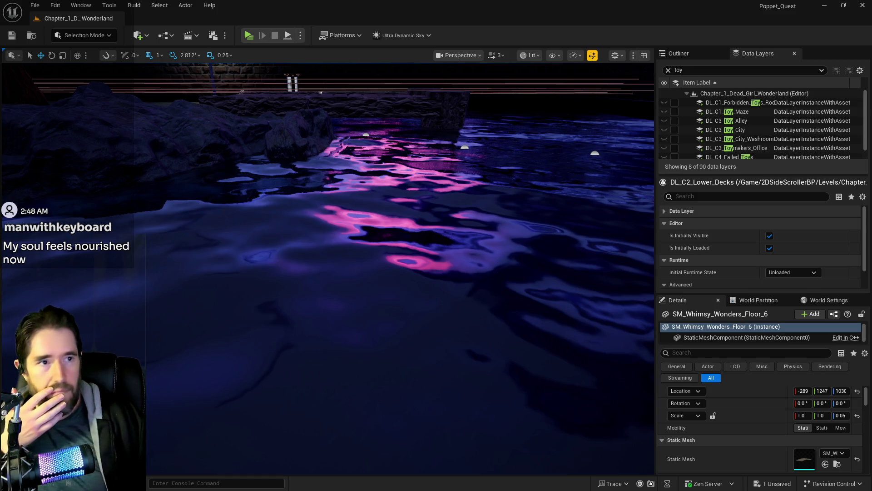
{"action": "mouse_move", "coordinate": [392, 303]}
{"action": "left_mouse_down"}
{"action": "mouse_move", "coordinate": [374, 249]}
{"action": "mouse_move", "coordinate": [374, 273]}
{"action": "mouse_move", "coordinate": [363, 254]}
{"action": "mouse_move", "coordinate": [350, 281]}
{"action": "left_mouse_up"}
{"action": "mouse_move", "coordinate": [362, 246]}
{"action": "left_mouse_down"}
{"action": "mouse_move", "coordinate": [363, 227]}
{"action": "mouse_move", "coordinate": [361, 246]}
{"action": "left_mouse_up"}
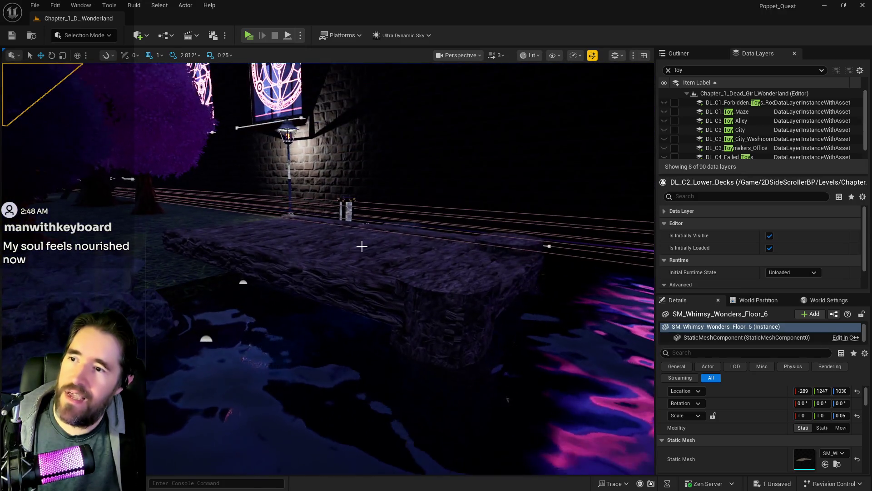
{"action": "left_click", "coordinate": [346, 212]}
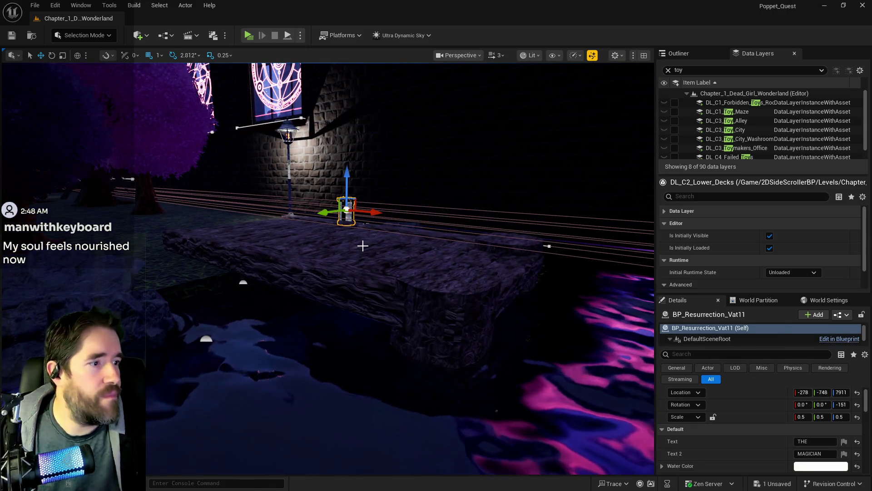
Settle BP_Resurrection_Vat11 among the rocks at the pool edge, then select the adjacent rock piece.
{"action": "mouse_move", "coordinate": [365, 247]}
{"action": "left_mouse_down"}
{"action": "mouse_move", "coordinate": [383, 229]}
{"action": "mouse_move", "coordinate": [382, 295]}
{"action": "mouse_move", "coordinate": [291, 396]}
{"action": "mouse_move", "coordinate": [214, 411]}
{"action": "mouse_move", "coordinate": [255, 408]}
{"action": "left_mouse_up"}
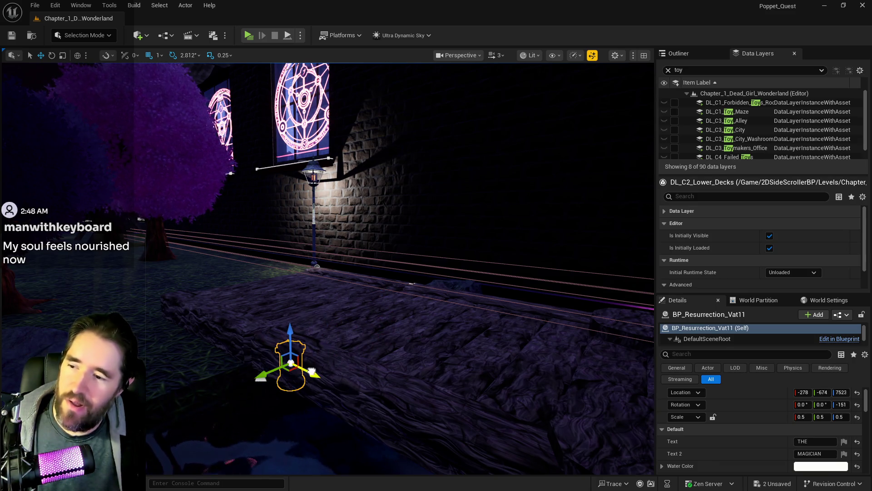
{"action": "left_click_drag", "start_coordinate": [312, 372], "coordinate": [315, 371]}
{"action": "key", "text": "f"}
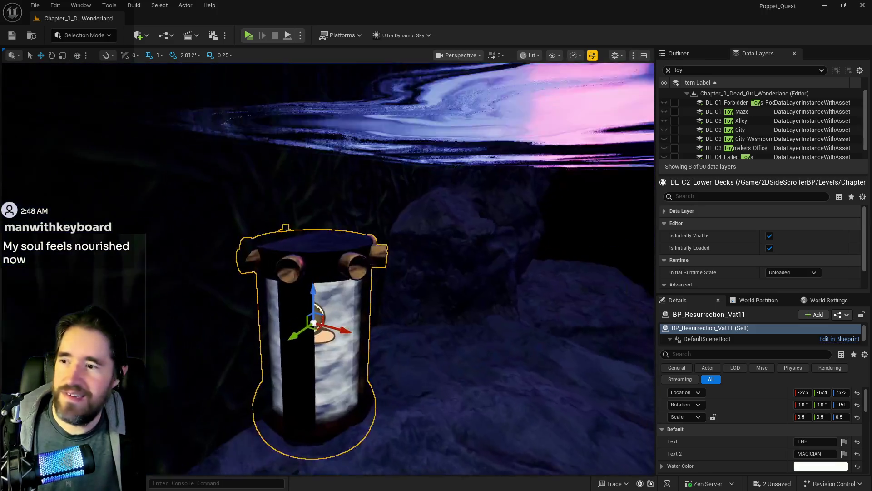
{"action": "mouse_move", "coordinate": [369, 274]}
{"action": "left_mouse_down"}
{"action": "mouse_move", "coordinate": [373, 233]}
{"action": "mouse_move", "coordinate": [376, 253]}
{"action": "mouse_move", "coordinate": [419, 236]}
{"action": "mouse_move", "coordinate": [391, 214]}
{"action": "mouse_move", "coordinate": [200, 189]}
{"action": "mouse_move", "coordinate": [196, 237]}
{"action": "left_mouse_up"}
{"action": "mouse_move", "coordinate": [391, 245]}
{"action": "left_mouse_down"}
{"action": "mouse_move", "coordinate": [427, 227]}
{"action": "mouse_move", "coordinate": [391, 255]}
{"action": "mouse_move", "coordinate": [350, 232]}
{"action": "mouse_move", "coordinate": [293, 248]}
{"action": "mouse_move", "coordinate": [395, 260]}
{"action": "mouse_move", "coordinate": [345, 255]}
{"action": "mouse_move", "coordinate": [382, 248]}
{"action": "left_mouse_up"}
{"action": "left_click", "coordinate": [318, 229]}
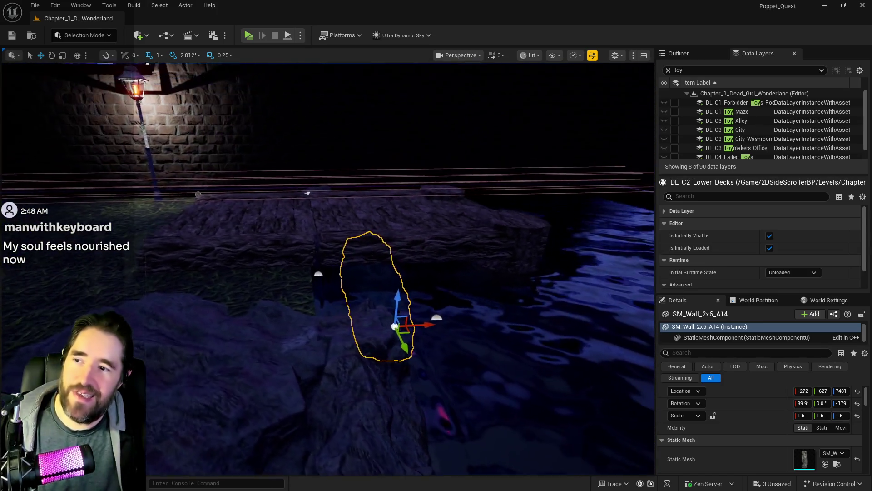
Lift the SM_Wall_2x6_A14 rock slightly to Z 7499 at the pool edge.
{"action": "key", "text": "w"}
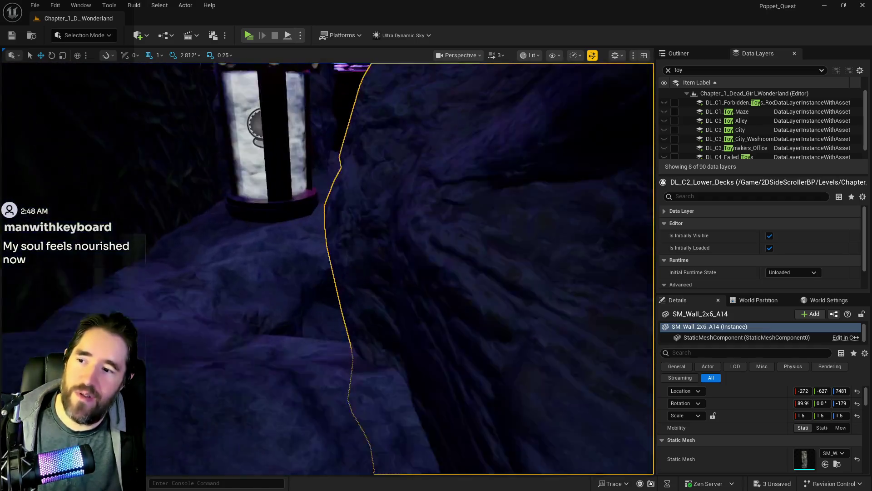
{"action": "key", "text": "s"}
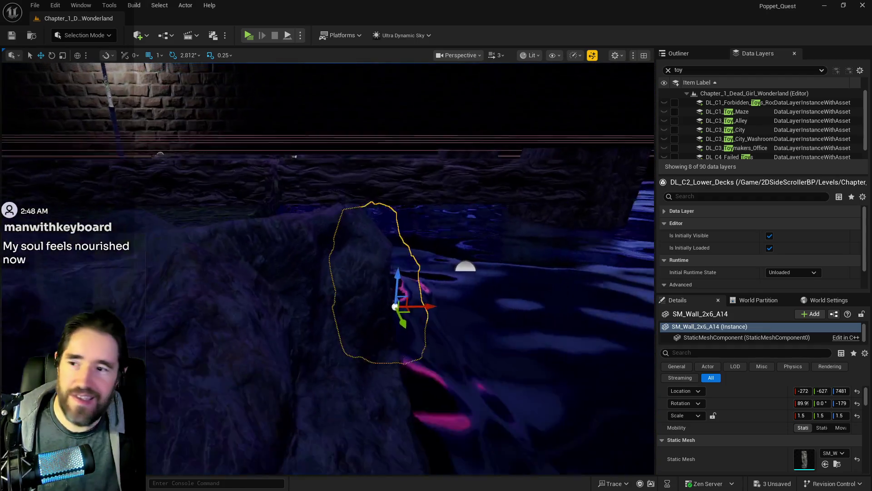
{"action": "key", "text": "d"}
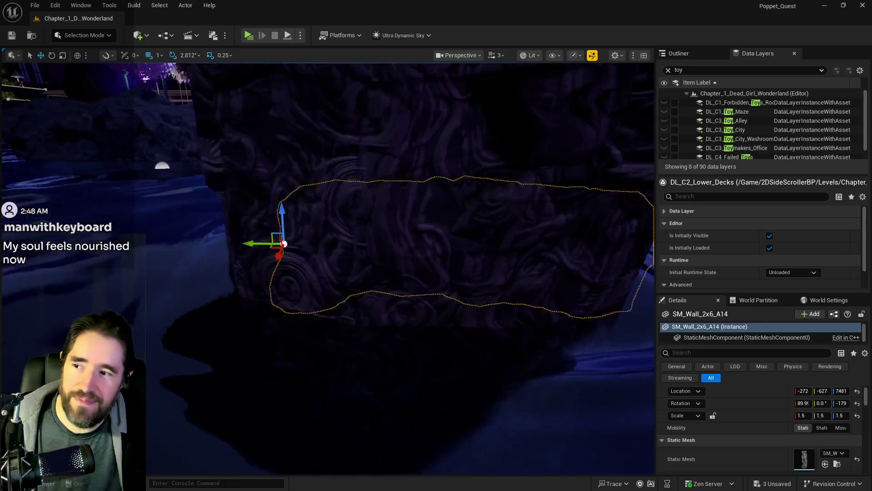
{"action": "key", "text": "w"}
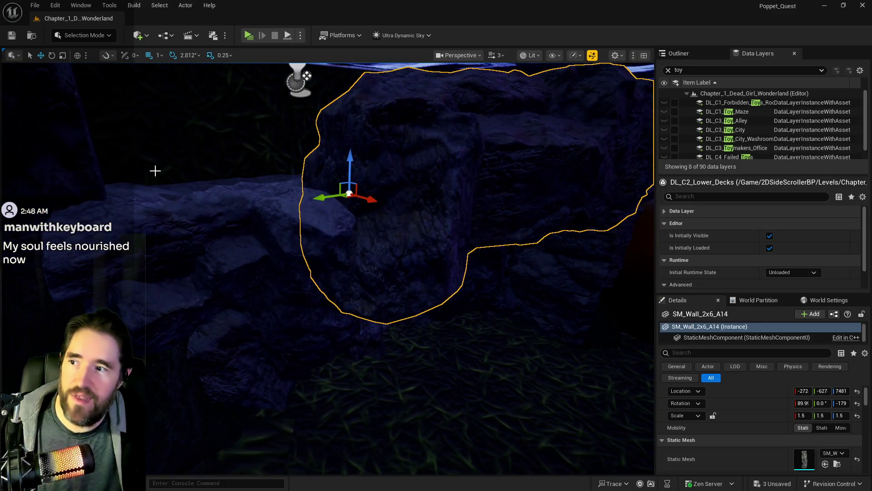
{"action": "left_click_drag", "start_coordinate": [350, 163], "coordinate": [354, 153]}
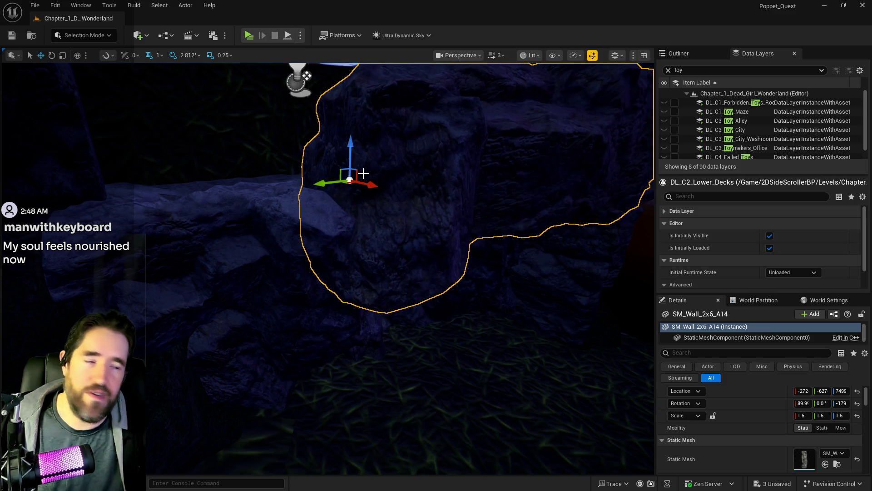
Fly around the raised rock to inspect its placement from several angles.
{"action": "key", "text": "s"}
{"action": "key", "text": "w"}
{"action": "key", "text": "w"}
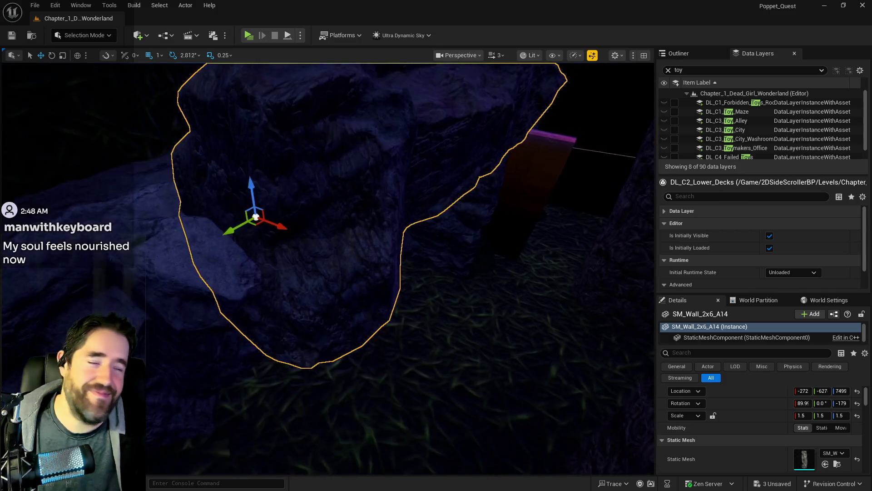
{"action": "key", "text": "s"}
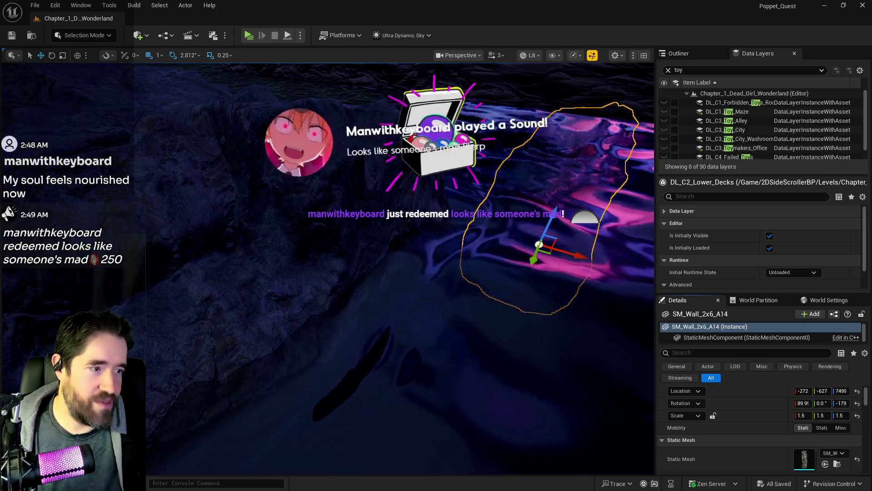
{"action": "right_click", "coordinate": [699, 300]}
{"action": "scroll", "coordinate": [711, 265], "scroll_direction": "down", "scroll_amount": 2}
{"action": "scroll", "coordinate": [327, 268], "scroll_direction": "up", "scroll_amount": 5}
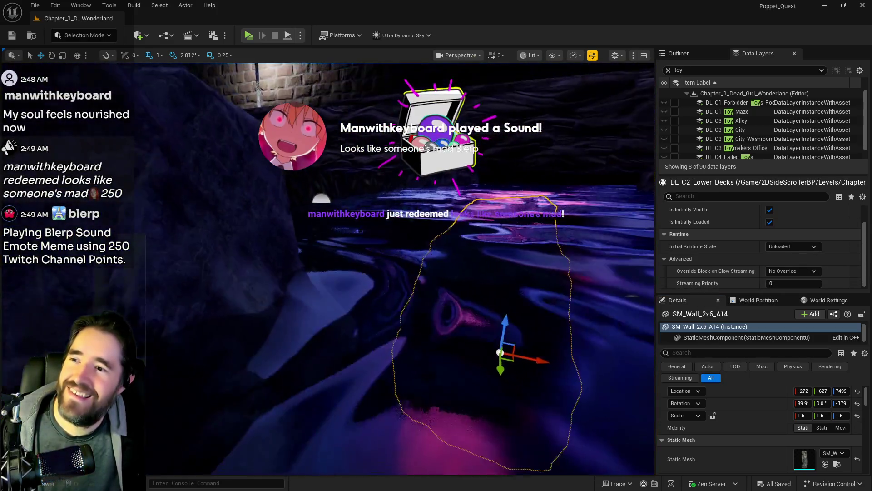
{"action": "mouse_move", "coordinate": [259, 271]}
{"action": "left_mouse_down"}
{"action": "mouse_move", "coordinate": [275, 252]}
{"action": "mouse_move", "coordinate": [259, 271]}
{"action": "left_mouse_up"}
{"action": "mouse_move", "coordinate": [308, 247]}
{"action": "left_mouse_down"}
{"action": "mouse_move", "coordinate": [316, 227]}
{"action": "mouse_move", "coordinate": [355, 268]}
{"action": "mouse_move", "coordinate": [350, 338]}
{"action": "mouse_move", "coordinate": [329, 347]}
{"action": "mouse_move", "coordinate": [359, 372]}
{"action": "mouse_move", "coordinate": [377, 345]}
{"action": "mouse_move", "coordinate": [372, 336]}
{"action": "mouse_move", "coordinate": [377, 363]}
{"action": "left_mouse_up"}
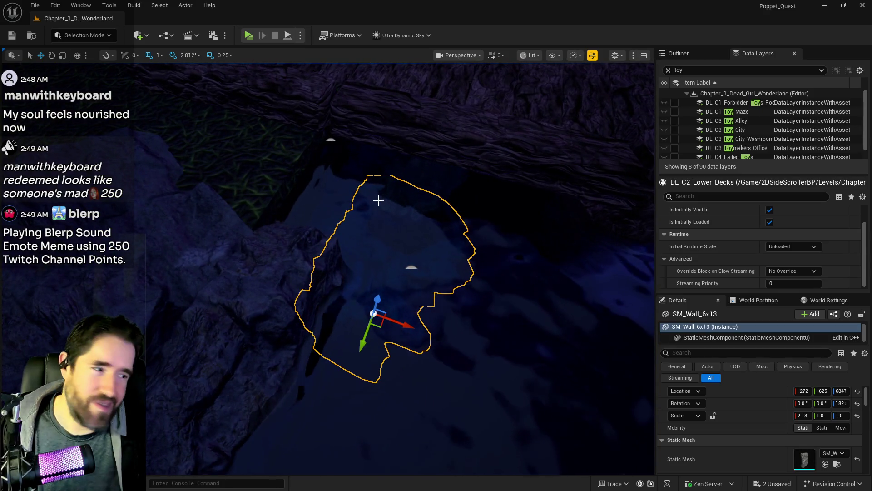
Set Ultra_Dynamic_Sky's Time Of Day to 960 for daylight.
{"action": "left_click_drag", "start_coordinate": [382, 186], "coordinate": [373, 218]}
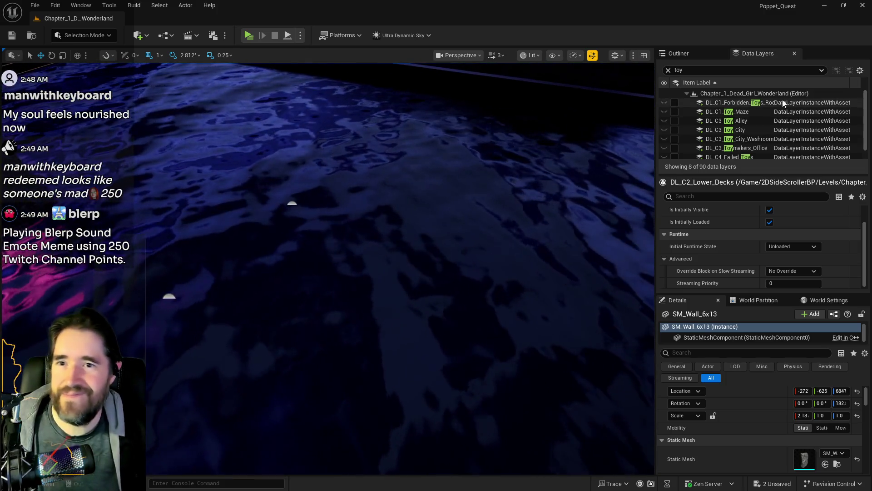
{"action": "left_click", "coordinate": [676, 56]}
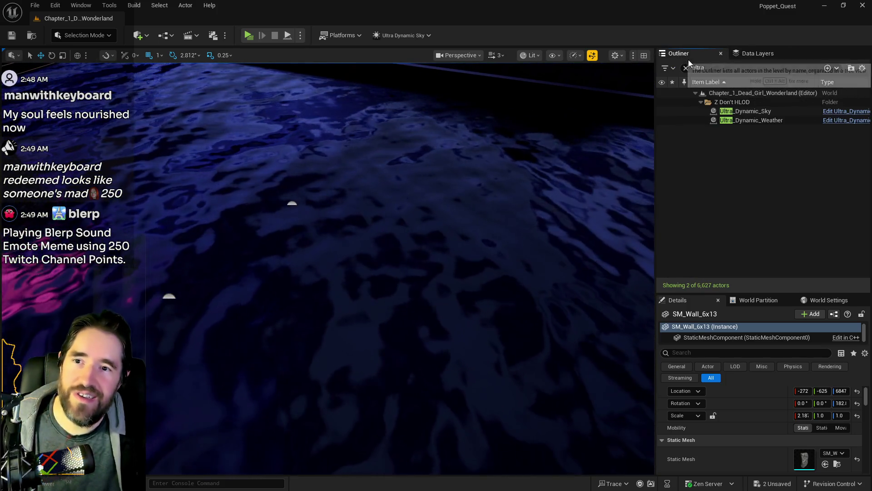
{"action": "left_click", "coordinate": [755, 112]}
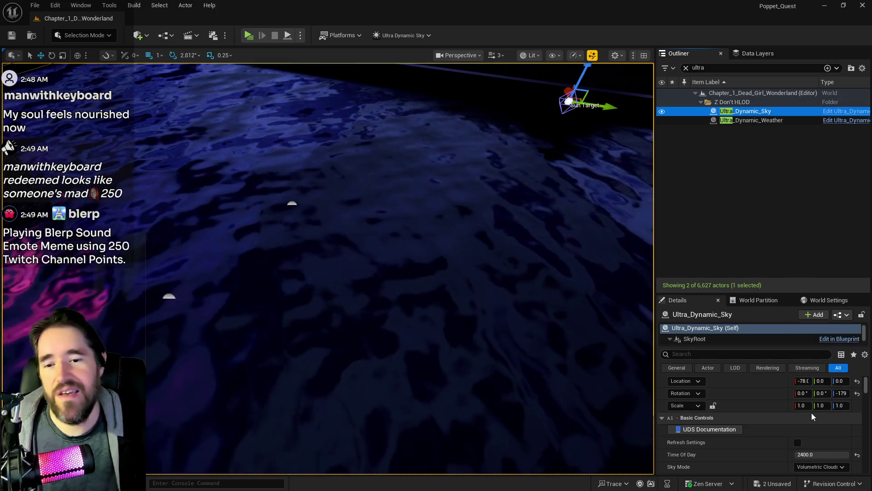
{"action": "left_click_drag", "start_coordinate": [813, 455], "coordinate": [804, 455]}
Select The Secret Garden Pool water actor by the pier.
{"action": "mouse_move", "coordinate": [401, 254]}
{"action": "left_mouse_down"}
{"action": "mouse_move", "coordinate": [402, 294]}
{"action": "mouse_move", "coordinate": [413, 282]}
{"action": "mouse_move", "coordinate": [395, 259]}
{"action": "mouse_move", "coordinate": [388, 268]}
{"action": "left_mouse_up"}
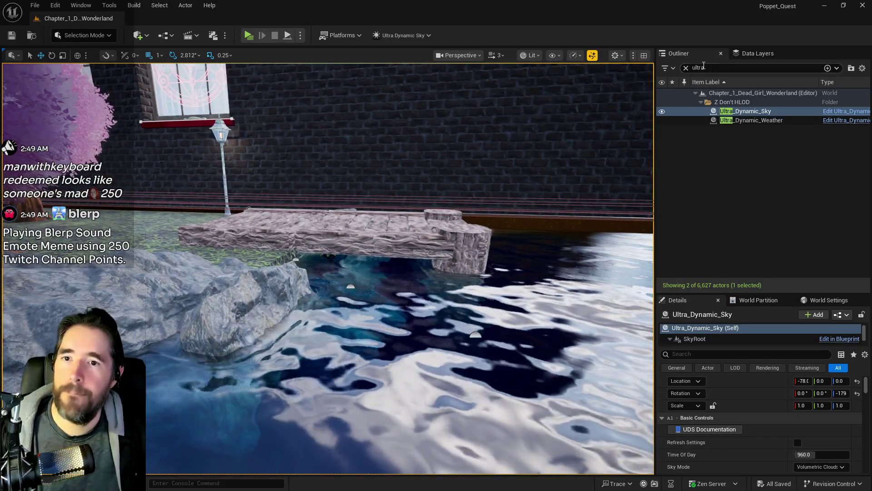
{"action": "left_click", "coordinate": [613, 354]}
{"action": "scroll", "coordinate": [729, 423], "scroll_direction": "down", "scroll_amount": 5}
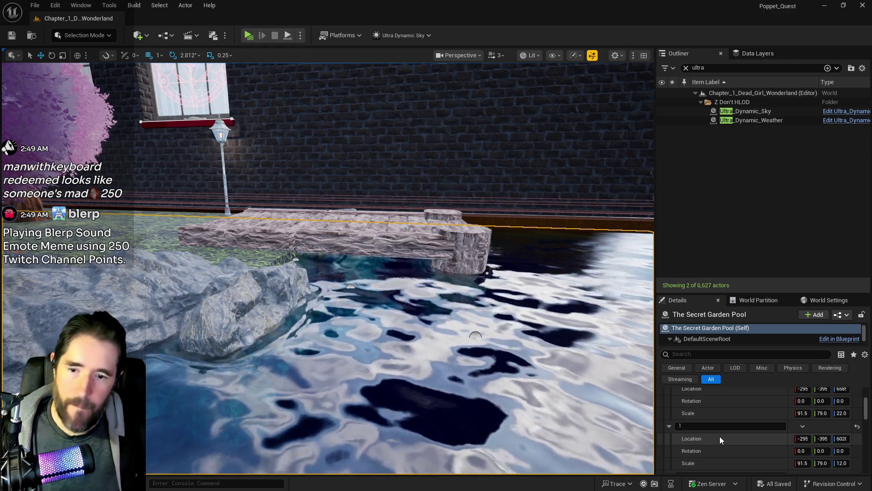
Copy the Puzzle Transform Map stage 3 location onto the pool's location (Z 4559).
{"action": "scroll", "coordinate": [720, 437], "scroll_direction": "down", "scroll_amount": 5}
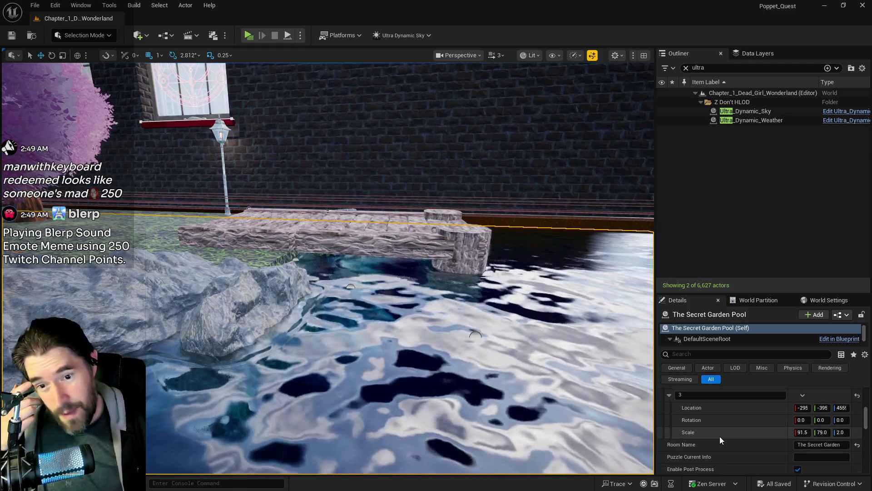
{"action": "scroll", "coordinate": [720, 439], "scroll_direction": "up", "scroll_amount": 2}
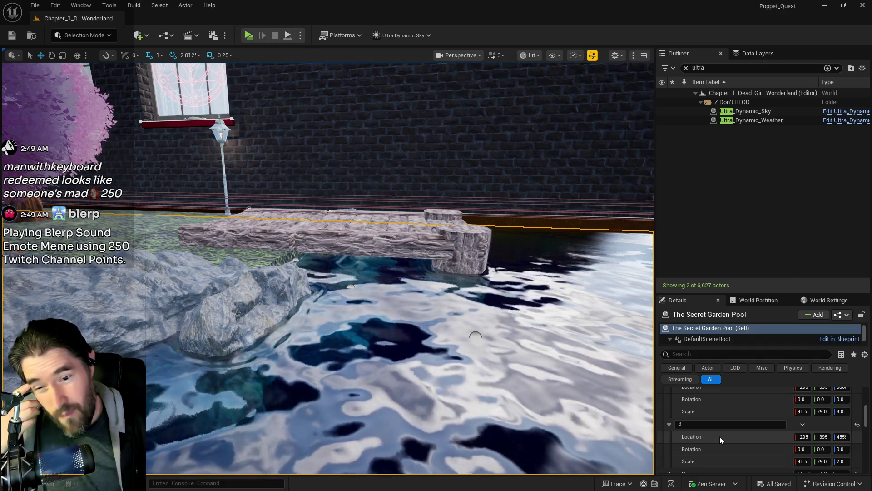
{"action": "right_click", "coordinate": [719, 436]}
{"action": "left_click", "coordinate": [768, 386]}
{"action": "scroll", "coordinate": [767, 398], "scroll_direction": "up", "scroll_amount": 4}
{"action": "scroll", "coordinate": [767, 398], "scroll_direction": "up", "scroll_amount": 5}
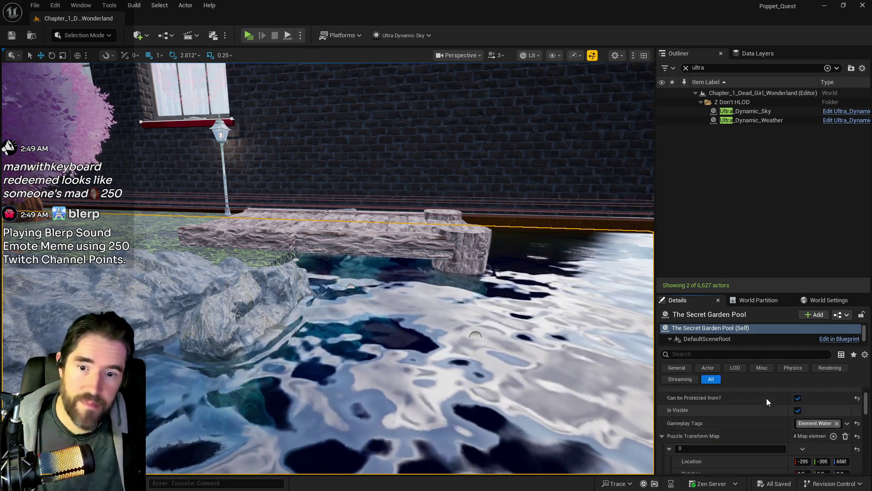
{"action": "right_click", "coordinate": [759, 402]}
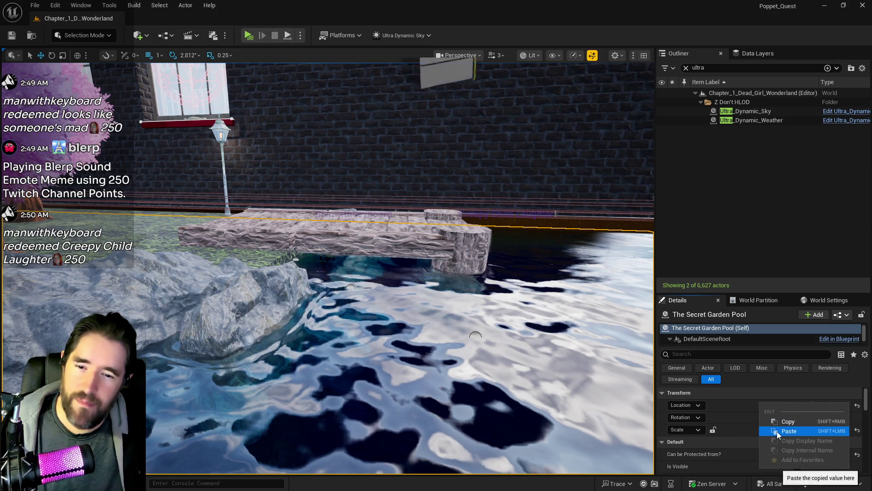
{"action": "left_click", "coordinate": [777, 431]}
Paste the stage 3 scale onto the pool (Z scale 2.0) and save the level.
{"action": "scroll", "coordinate": [769, 425], "scroll_direction": "down", "scroll_amount": 3}
{"action": "scroll", "coordinate": [769, 428], "scroll_direction": "down", "scroll_amount": 6}
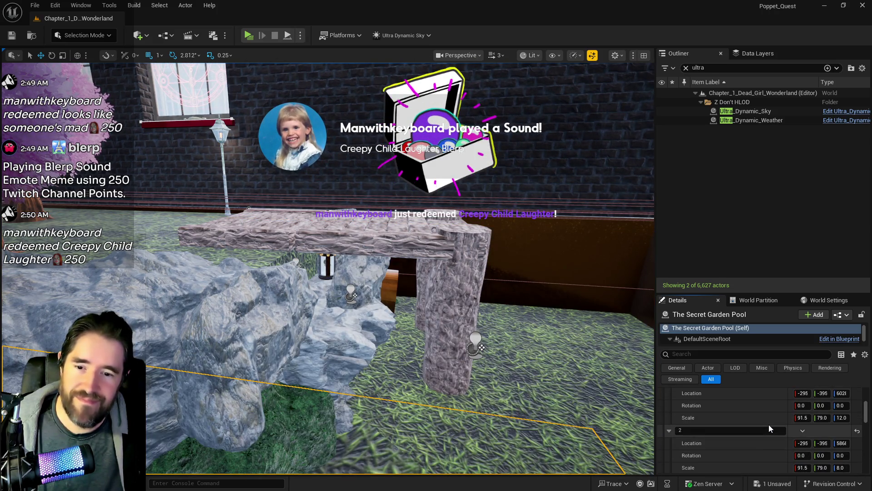
{"action": "scroll", "coordinate": [769, 424], "scroll_direction": "down", "scroll_amount": 4}
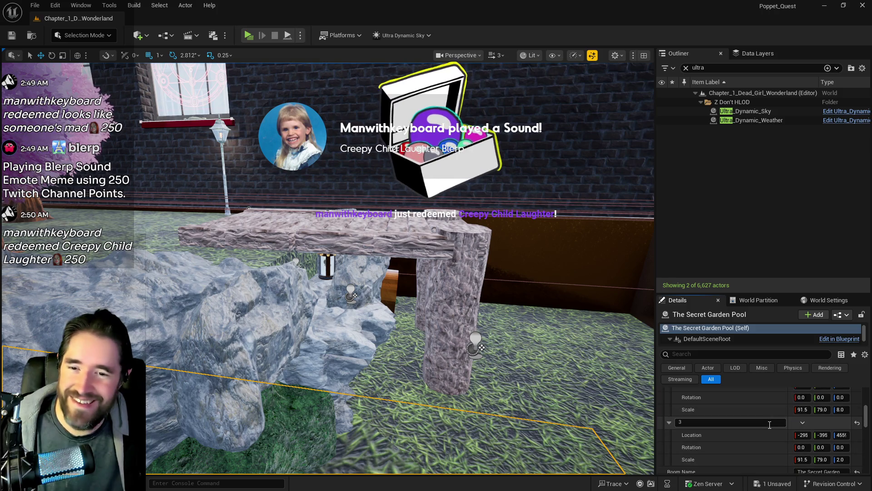
{"action": "scroll", "coordinate": [765, 428], "scroll_direction": "up", "scroll_amount": 3}
{"action": "right_click", "coordinate": [760, 429]}
{"action": "left_click", "coordinate": [764, 432]}
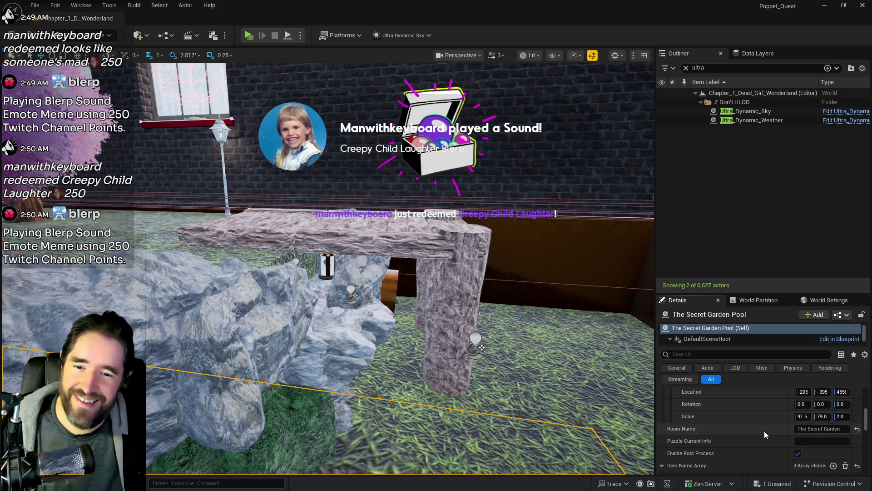
{"action": "scroll", "coordinate": [764, 431], "scroll_direction": "up", "scroll_amount": 5}
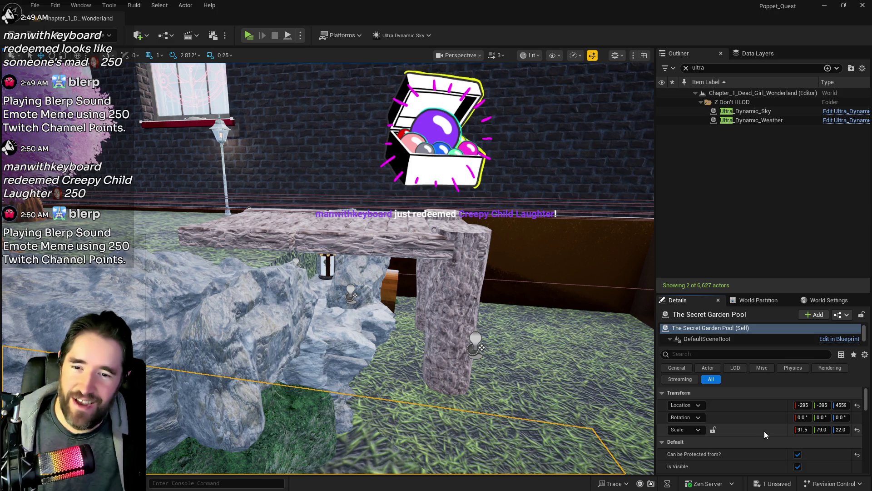
{"action": "right_click", "coordinate": [760, 431]}
{"action": "type", "text": "2"}
{"action": "left_click_drag", "start_coordinate": [494, 373], "coordinate": [493, 393]}
{"action": "key", "text": "ctrl+s"}
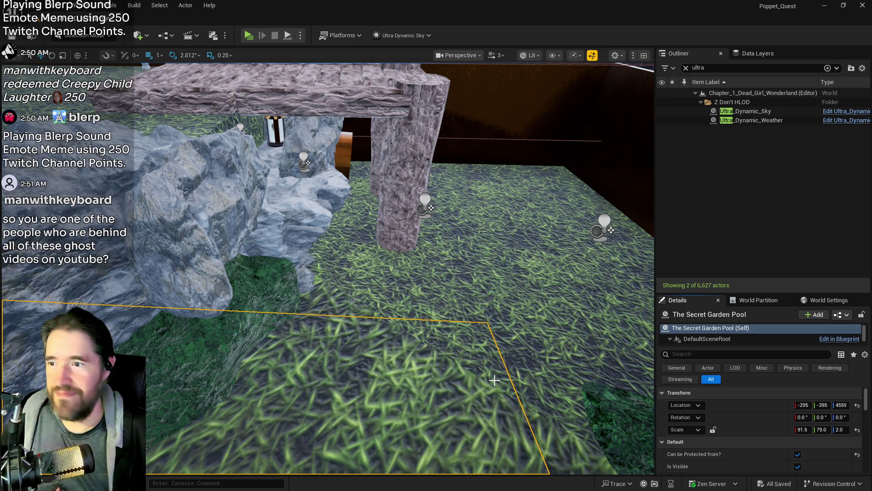
Fly the camera down through the lowered pool water toward the stepping stones.
{"action": "mouse_move", "coordinate": [330, 292]}
{"action": "left_mouse_down"}
{"action": "mouse_move", "coordinate": [330, 249]}
{"action": "mouse_move", "coordinate": [365, 337]}
{"action": "mouse_move", "coordinate": [376, 324]}
{"action": "mouse_move", "coordinate": [368, 336]}
{"action": "left_mouse_up"}
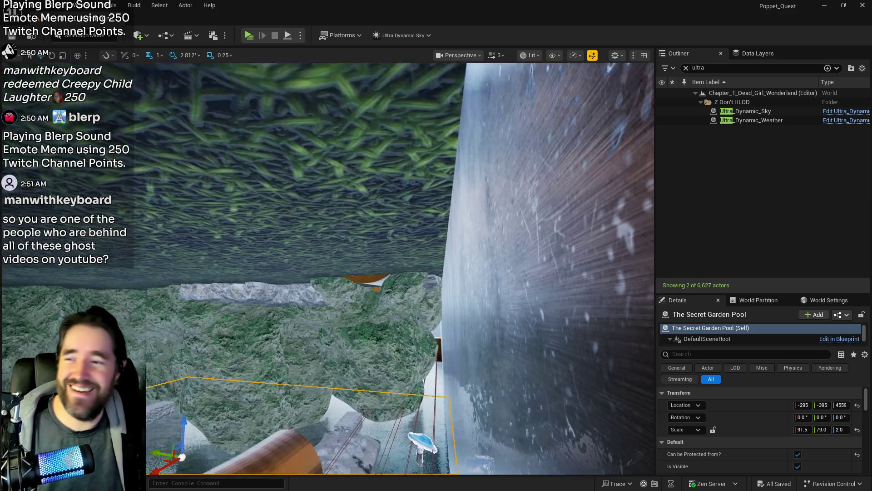
{"action": "left_click_drag", "start_coordinate": [368, 337], "coordinate": [368, 327]}
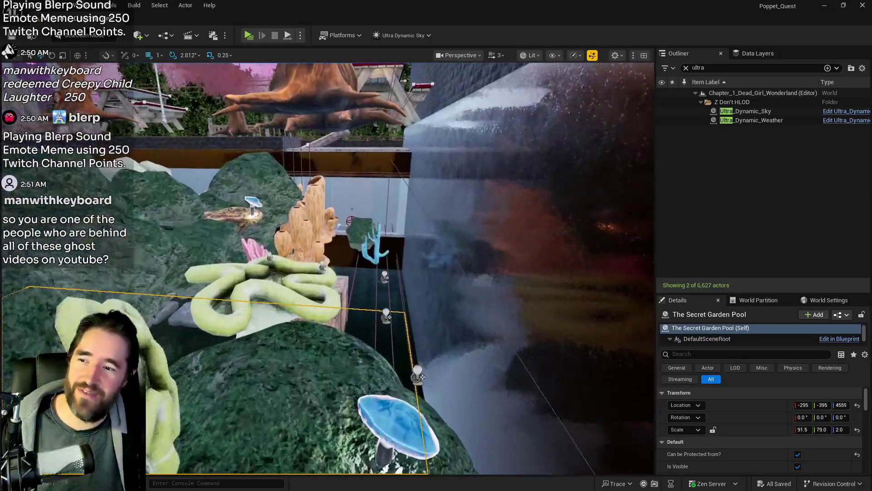
{"action": "left_click_drag", "start_coordinate": [368, 327], "coordinate": [368, 273]}
{"action": "mouse_move", "coordinate": [316, 376]}
{"action": "left_mouse_down"}
{"action": "mouse_move", "coordinate": [315, 356]}
{"action": "mouse_move", "coordinate": [315, 375]}
{"action": "left_mouse_up"}
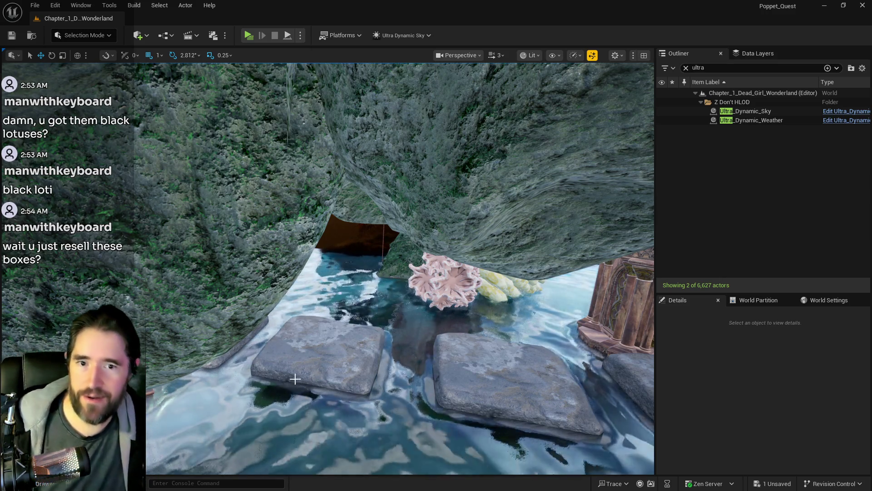
{"action": "left_click_drag", "start_coordinate": [362, 366], "coordinate": [389, 346]}
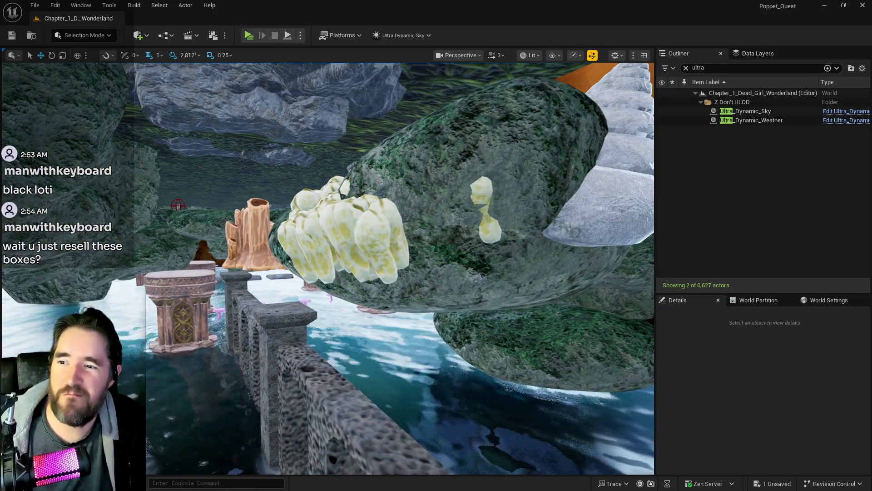
Duplicate the lower mossy rock SM_Rock75 along Y beside the wall.
{"action": "left_click", "coordinate": [451, 196]}
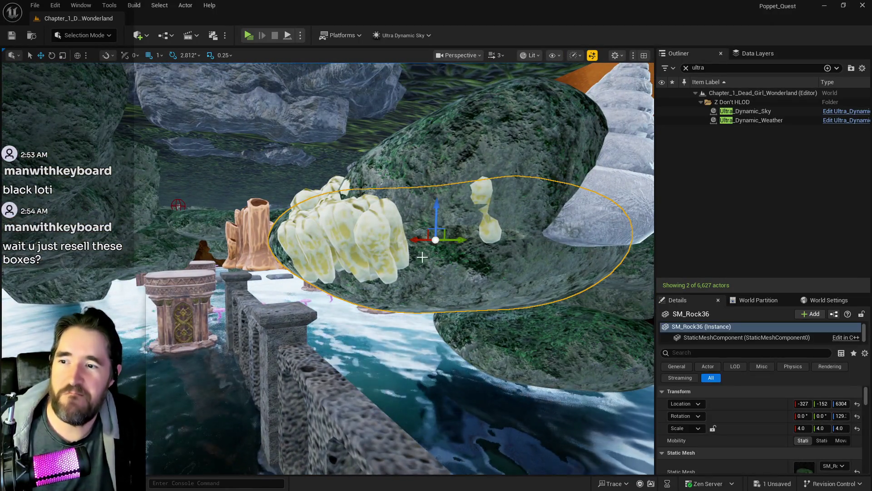
{"action": "left_click", "coordinate": [448, 164]}
{"action": "left_click", "coordinate": [505, 310]}
{"action": "left_click_drag", "start_coordinate": [563, 328], "coordinate": [467, 347]}
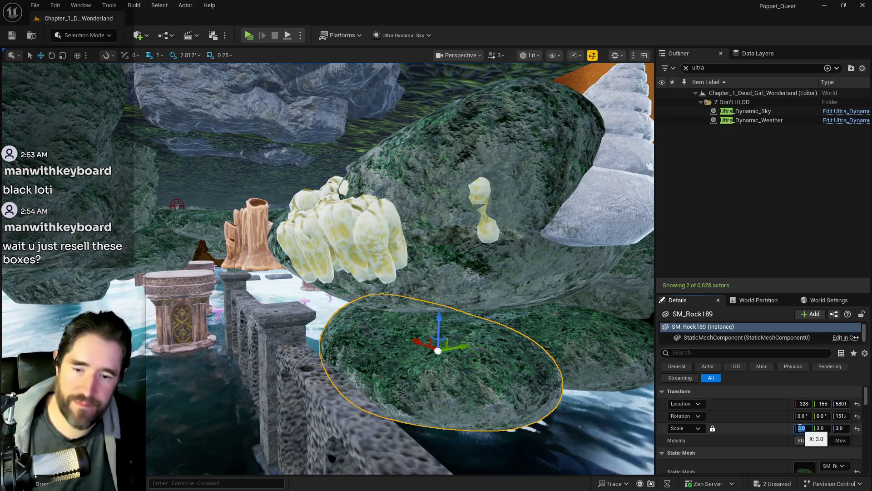
{"action": "key", "text": "f"}
{"action": "scroll", "coordinate": [353, 298], "scroll_direction": "down", "scroll_amount": 5}
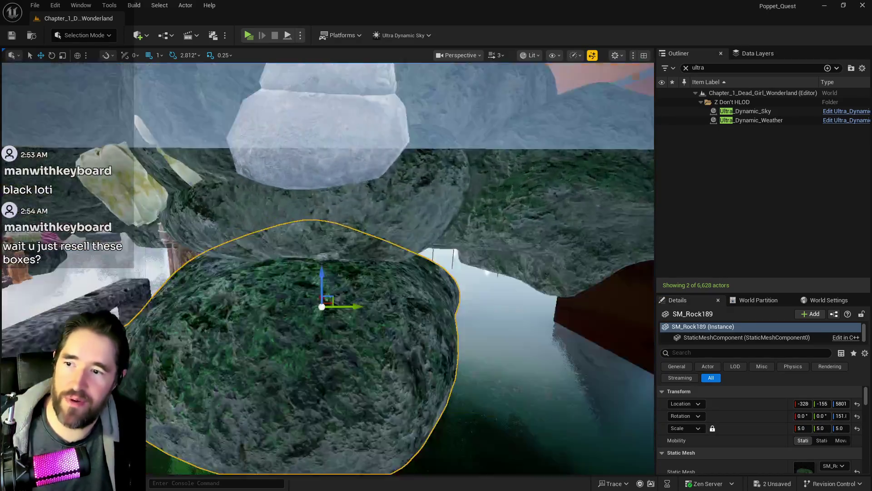
{"action": "scroll", "coordinate": [525, 212], "scroll_direction": "up", "scroll_amount": 3}
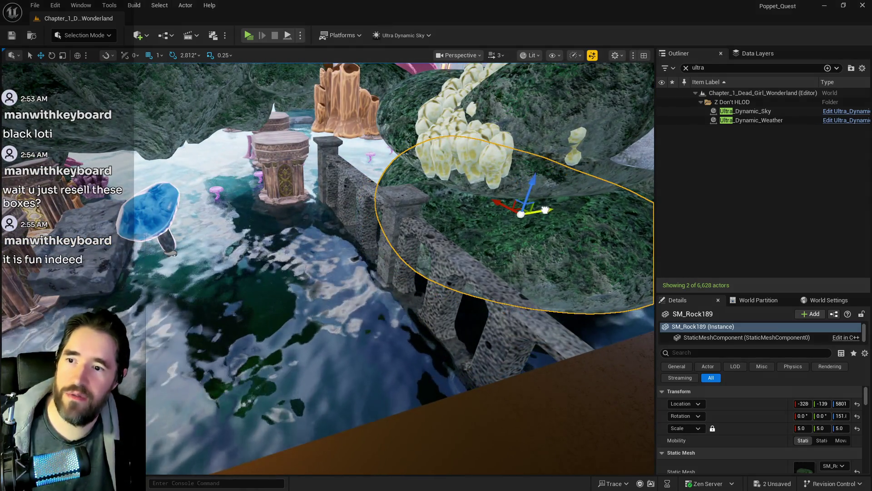
Rotate the rock copy about 56°, scale it to 3, and tilt it against the wall.
{"action": "key", "text": "e"}
{"action": "mouse_move", "coordinate": [527, 195]}
{"action": "left_mouse_down"}
{"action": "mouse_move", "coordinate": [545, 239]}
{"action": "mouse_move", "coordinate": [569, 237]}
{"action": "left_mouse_up"}
{"action": "scroll", "coordinate": [418, 254], "scroll_direction": "up", "scroll_amount": 3}
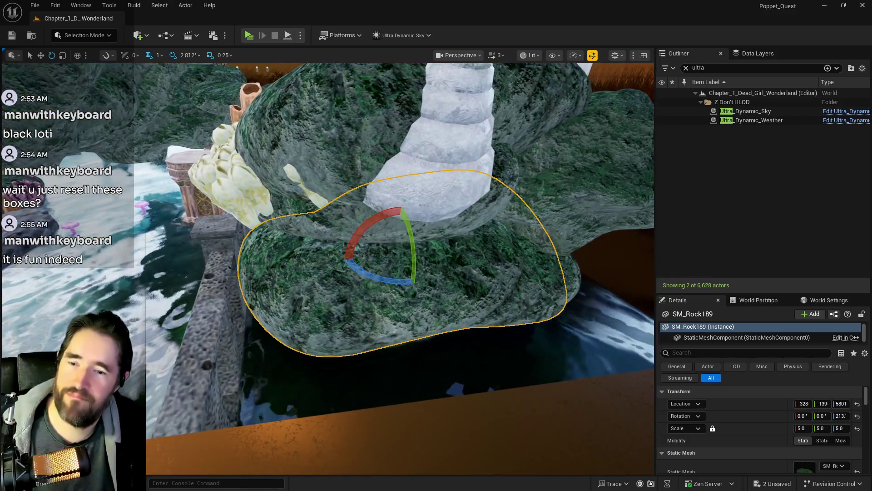
{"action": "scroll", "coordinate": [530, 244], "scroll_direction": "up", "scroll_amount": 3}
{"action": "mouse_move", "coordinate": [327, 268]}
{"action": "left_mouse_down"}
{"action": "mouse_move", "coordinate": [318, 282]}
{"action": "mouse_move", "coordinate": [309, 254]}
{"action": "mouse_move", "coordinate": [327, 268]}
{"action": "left_mouse_up"}
{"action": "left_click_drag", "start_coordinate": [547, 265], "coordinate": [547, 265]}
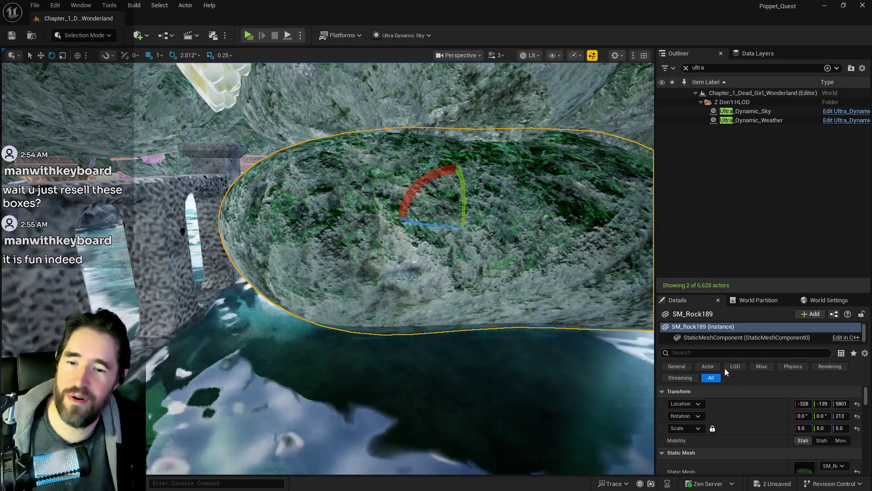
{"action": "left_click", "coordinate": [801, 428]}
{"action": "type", "text": "3"}
{"action": "key", "text": "Return"}
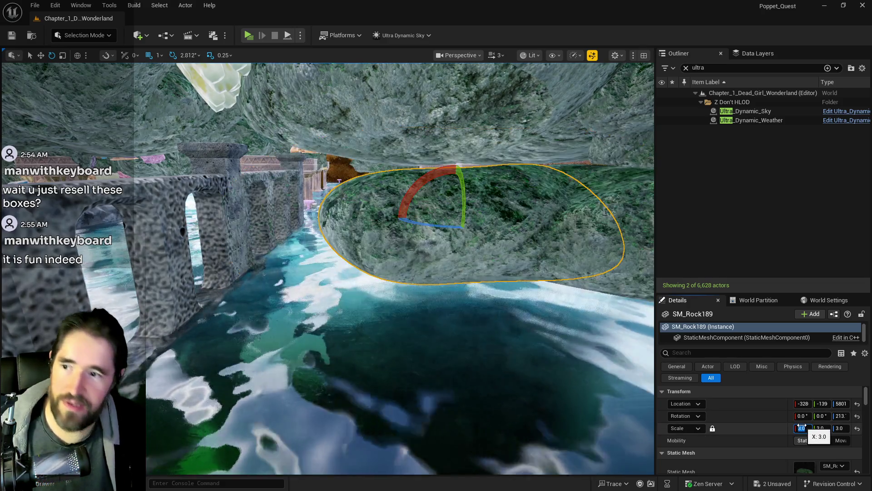
{"action": "mouse_move", "coordinate": [400, 187]}
{"action": "left_mouse_down"}
{"action": "mouse_move", "coordinate": [454, 214]}
{"action": "mouse_move", "coordinate": [434, 219]}
{"action": "left_mouse_up"}
{"action": "key", "text": "w"}
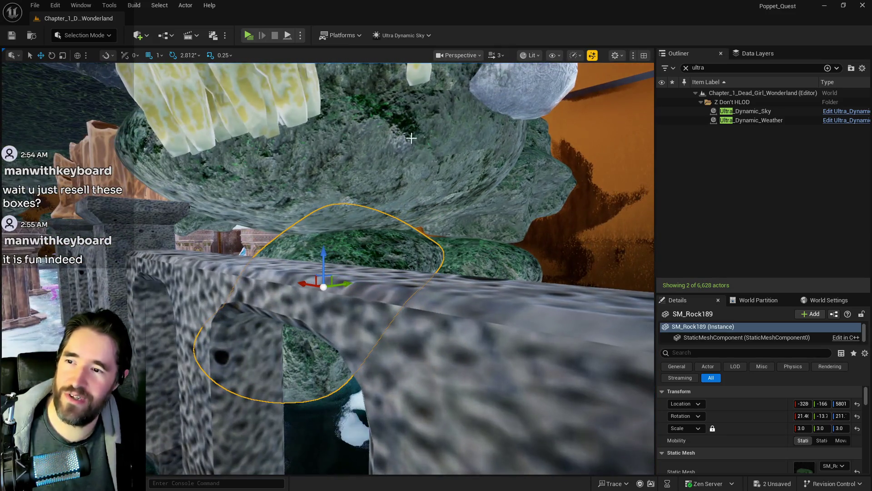
{"action": "left_click", "coordinate": [517, 190]}
Duplicate SM_Rock74 and tilt the copy against the pool wall.
{"action": "mouse_move", "coordinate": [473, 176]}
{"action": "left_mouse_down"}
{"action": "mouse_move", "coordinate": [469, 253]}
{"action": "mouse_move", "coordinate": [471, 245]}
{"action": "mouse_move", "coordinate": [446, 278]}
{"action": "mouse_move", "coordinate": [457, 274]}
{"action": "left_mouse_up"}
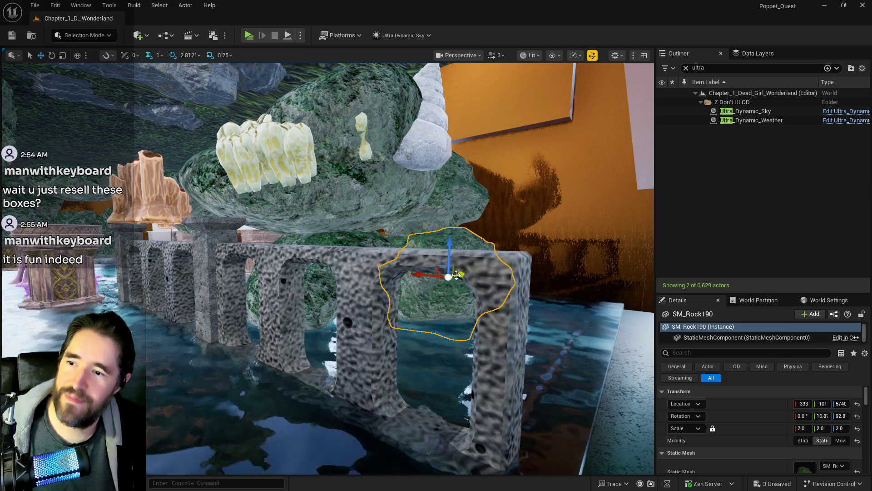
{"action": "mouse_move", "coordinate": [471, 234]}
{"action": "left_mouse_down"}
{"action": "mouse_move", "coordinate": [454, 247]}
{"action": "mouse_move", "coordinate": [422, 238]}
{"action": "mouse_move", "coordinate": [380, 266]}
{"action": "mouse_move", "coordinate": [334, 268]}
{"action": "left_mouse_up"}
{"action": "key", "text": "w"}
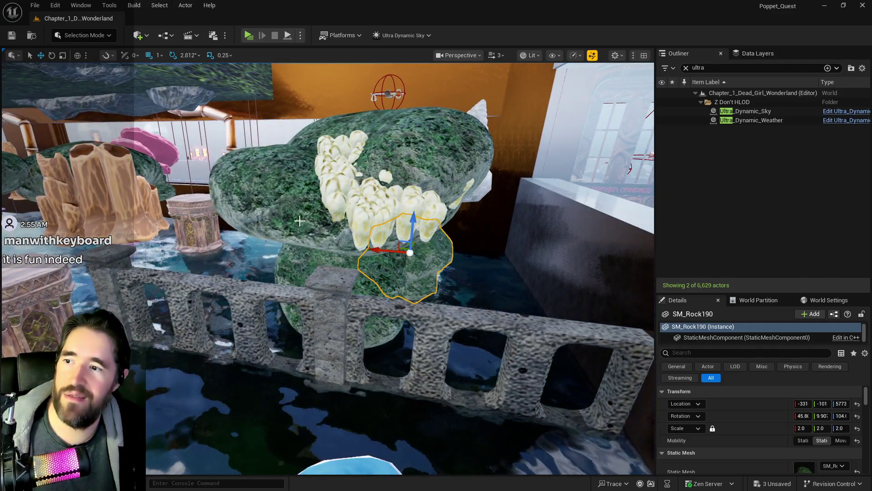
Raise the pale coral SM_corall_28 higher on the big rock, to Z 6497.
{"action": "left_click", "coordinate": [300, 220]}
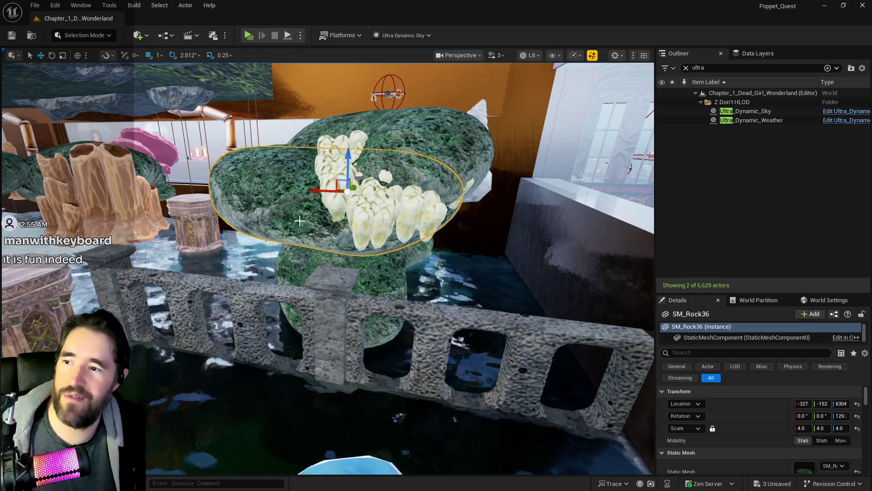
{"action": "left_click", "coordinate": [363, 166]}
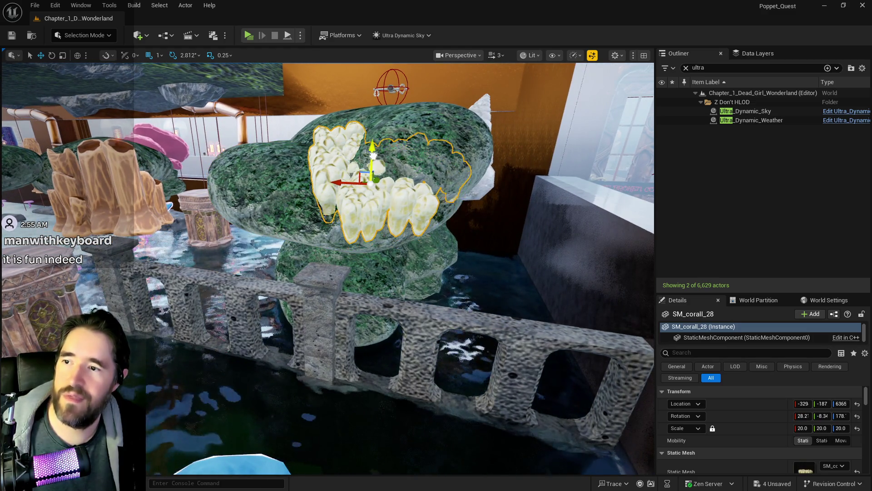
{"action": "left_click_drag", "start_coordinate": [373, 156], "coordinate": [376, 132]}
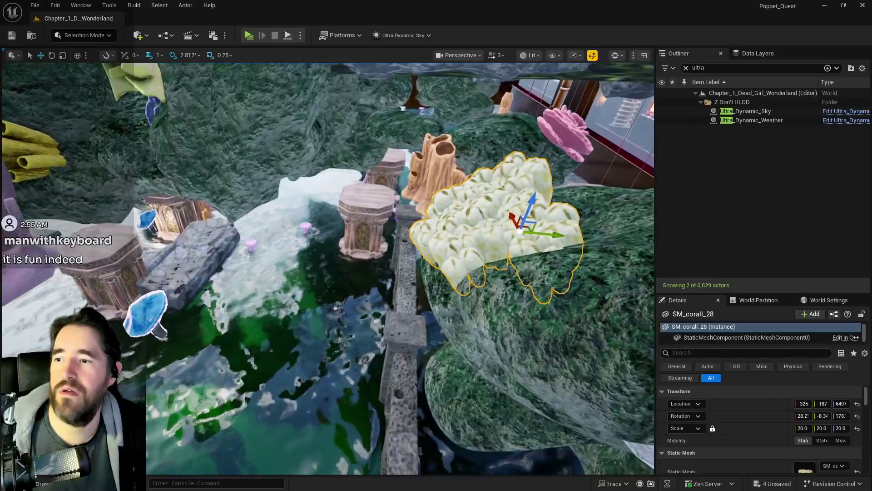
{"action": "key", "text": "w"}
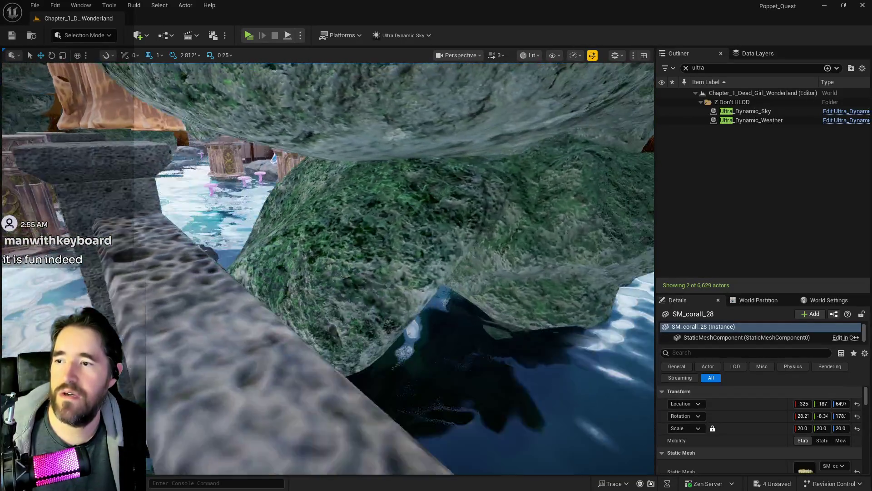
{"action": "key", "text": "s"}
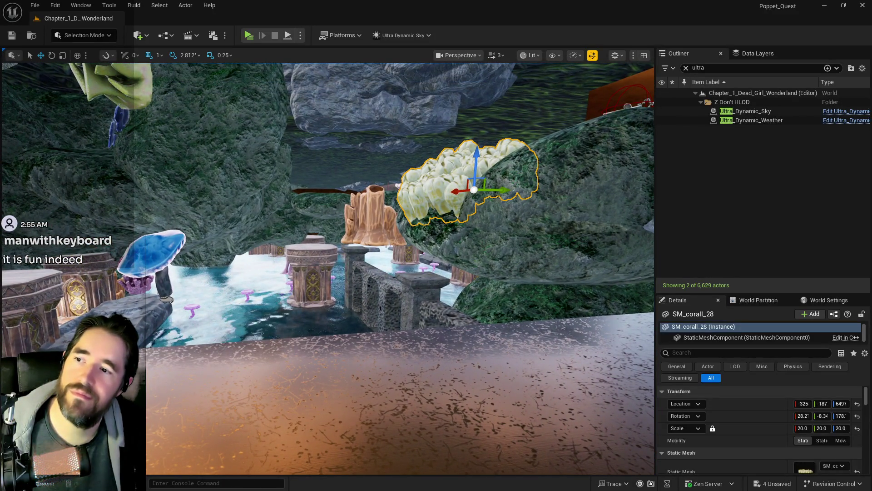
{"action": "left_click", "coordinate": [320, 271]}
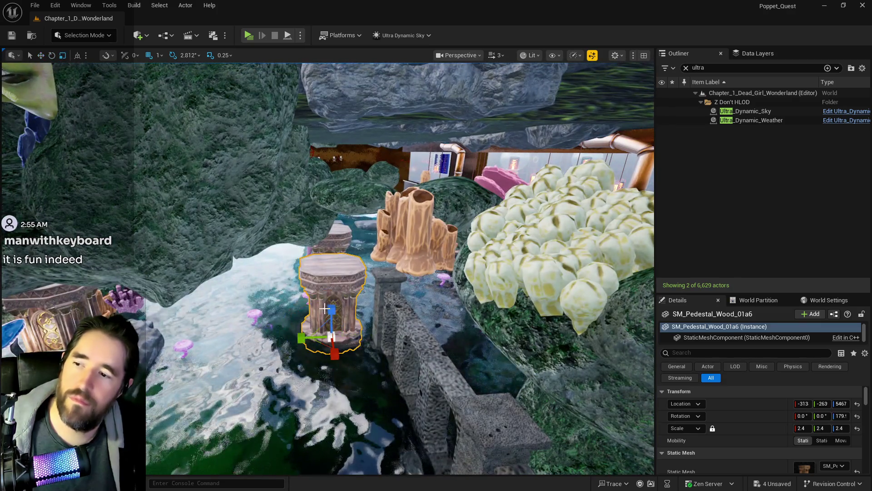
Stretch SM_Pedestal_Wood_01a6 to a Z scale of 6.1.
{"action": "mouse_move", "coordinate": [840, 428]}
{"action": "left_mouse_down"}
{"action": "mouse_move", "coordinate": [854, 428]}
{"action": "mouse_move", "coordinate": [846, 428]}
{"action": "left_mouse_up"}
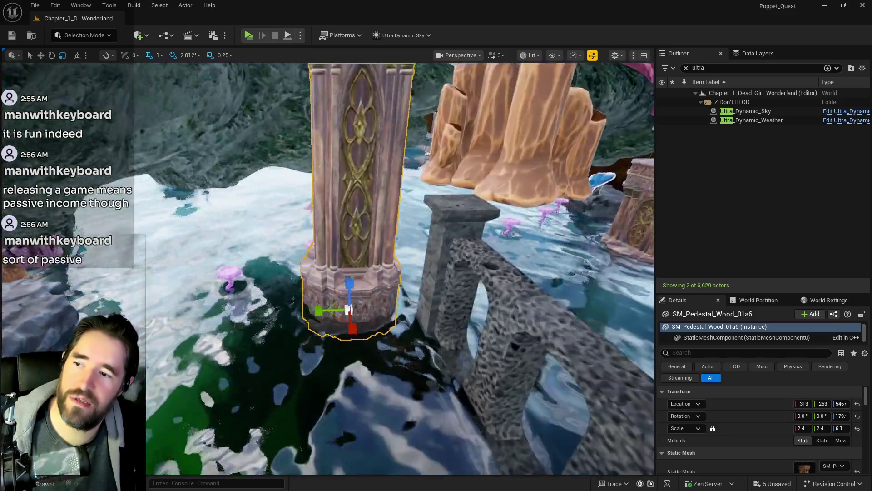
{"action": "scroll", "coordinate": [327, 268], "scroll_direction": "down", "scroll_amount": 5}
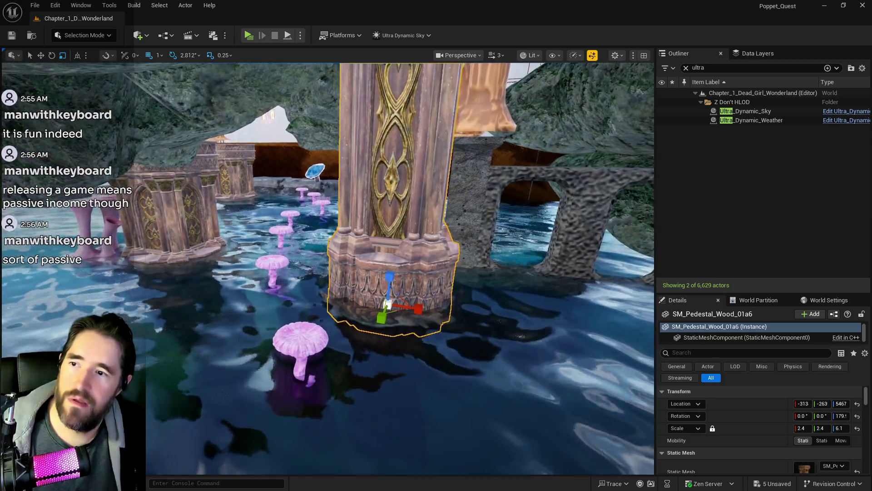
{"action": "left_click_drag", "start_coordinate": [327, 268], "coordinate": [272, 269]}
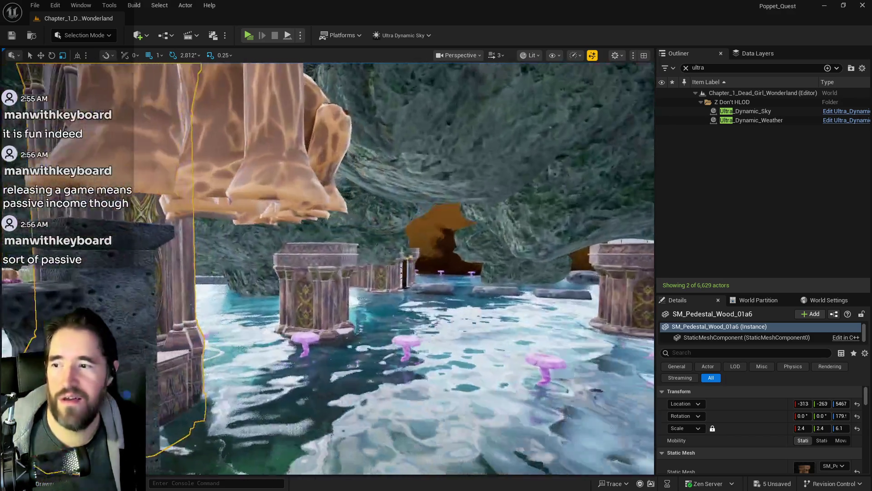
{"action": "left_click_drag", "start_coordinate": [385, 291], "coordinate": [385, 290]}
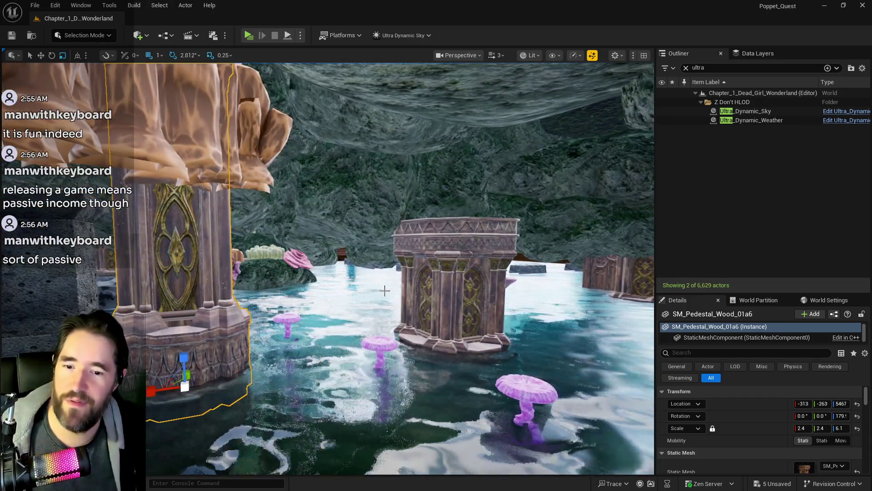
Unlock scale on SM_Pedestal_Wood_01a5 and set only Z to 6.1, keeping 2.4 width.
{"action": "left_click", "coordinate": [410, 290]}
{"action": "left_click", "coordinate": [839, 428]}
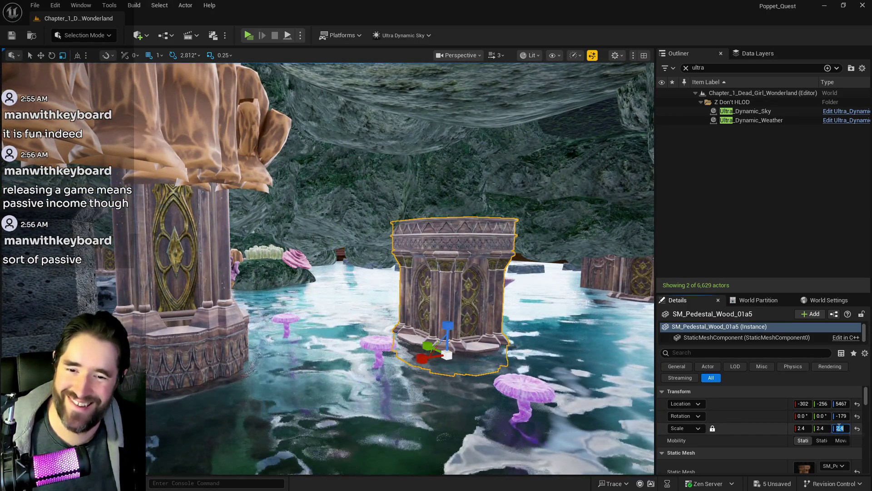
{"action": "type", "text": "6.1"}
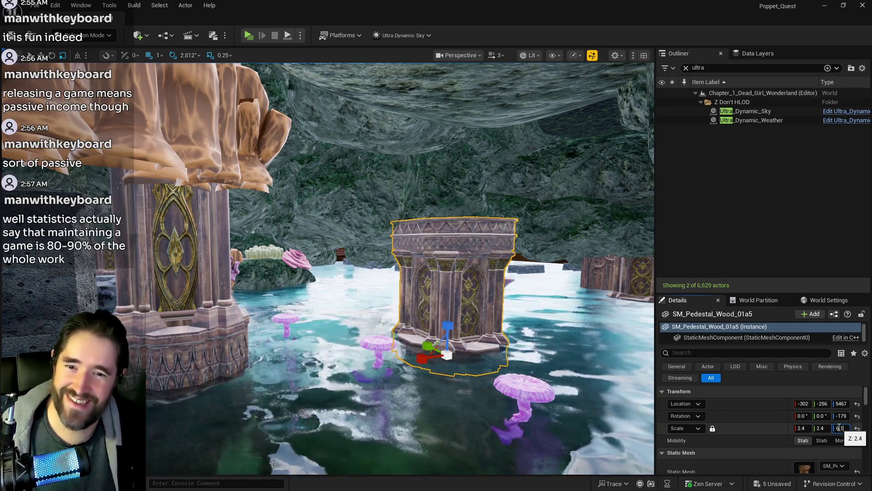
{"action": "key", "text": "Return"}
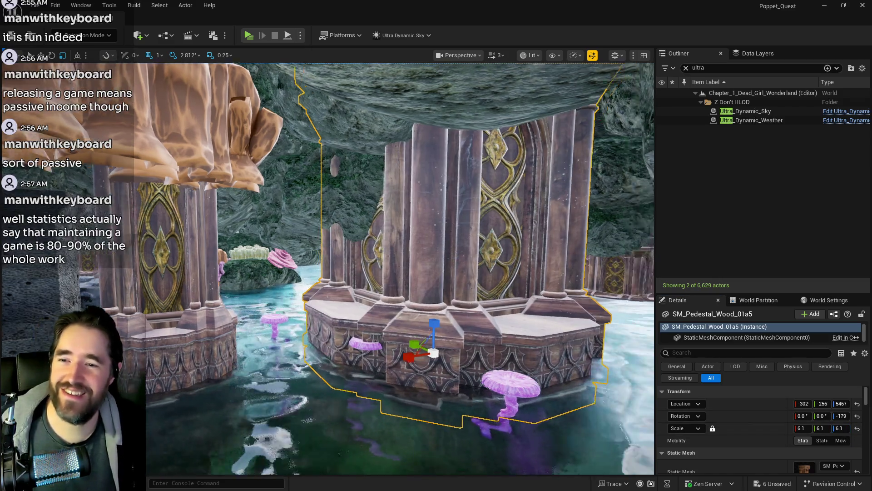
{"action": "key", "text": "f"}
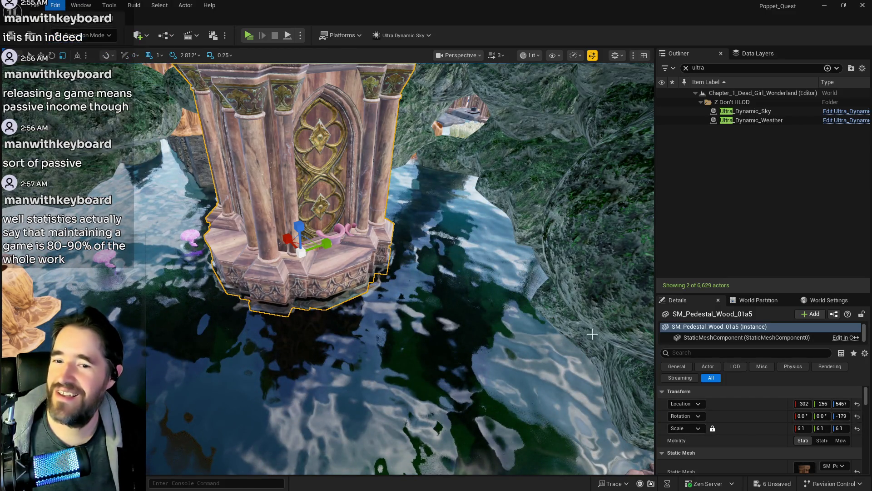
{"action": "key", "text": "ctrl+z"}
{"action": "left_click", "coordinate": [713, 428]}
{"action": "left_click", "coordinate": [841, 428]}
{"action": "type", "text": "6"}
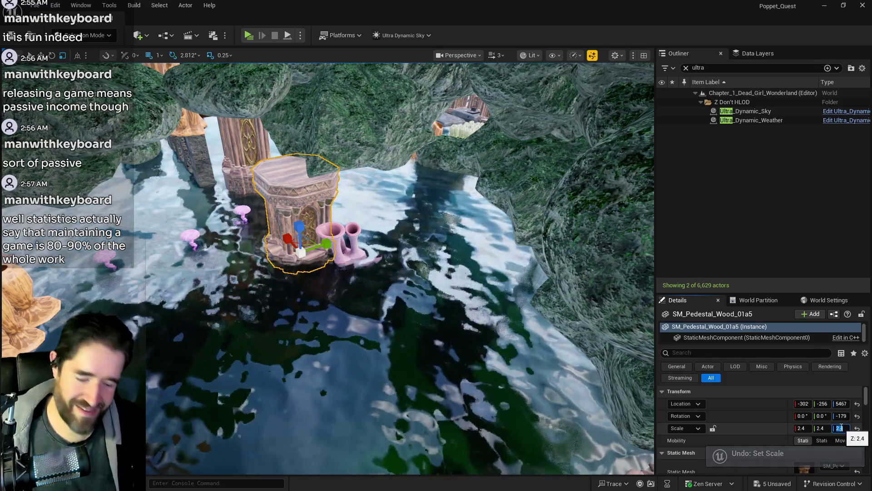
{"action": "type", "text": ".1"}
{"action": "key", "text": "Return"}
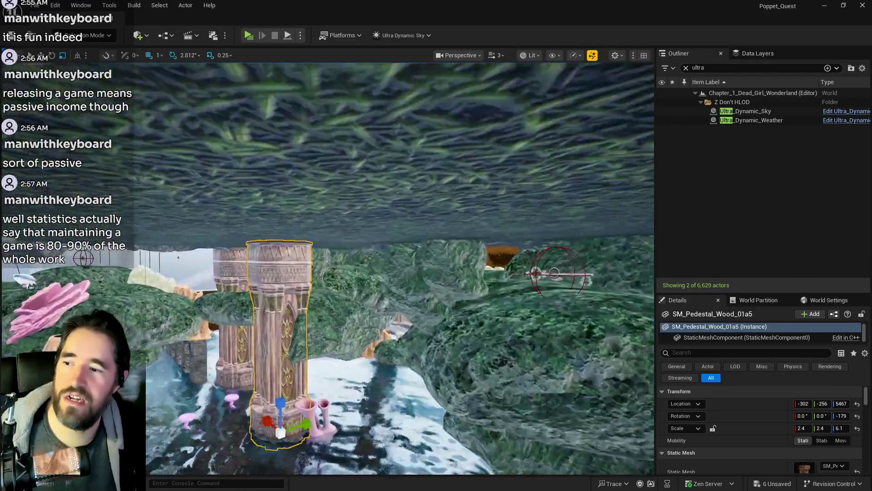
Look around the tall pedestals and select the mossy rock beside them.
{"action": "key", "text": "s"}
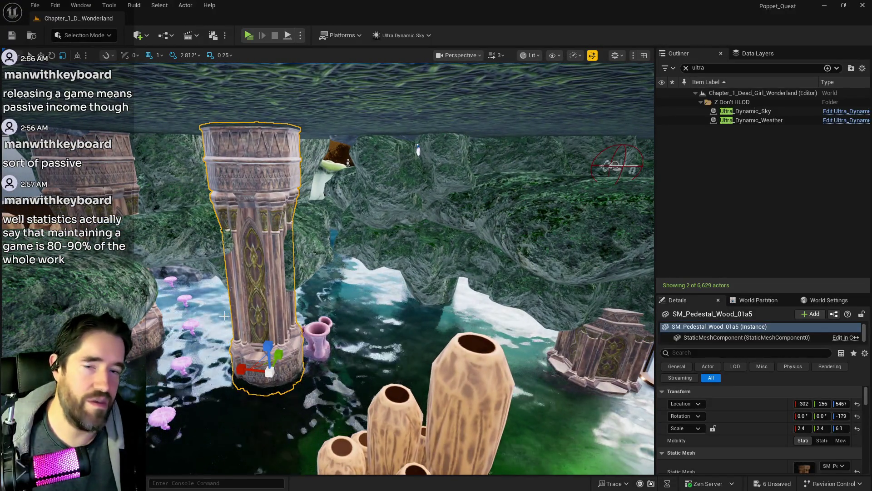
{"action": "left_click_drag", "start_coordinate": [223, 317], "coordinate": [274, 250]}
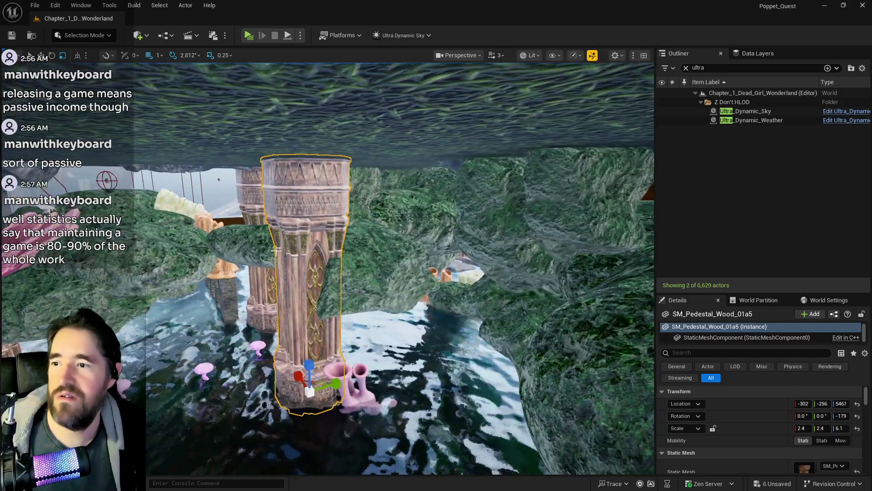
{"action": "left_click_drag", "start_coordinate": [238, 276], "coordinate": [211, 239]}
{"action": "mouse_move", "coordinate": [436, 275]}
{"action": "left_mouse_down"}
{"action": "mouse_move", "coordinate": [457, 274]}
{"action": "mouse_move", "coordinate": [473, 230]}
{"action": "left_mouse_up"}
{"action": "left_click", "coordinate": [457, 275]}
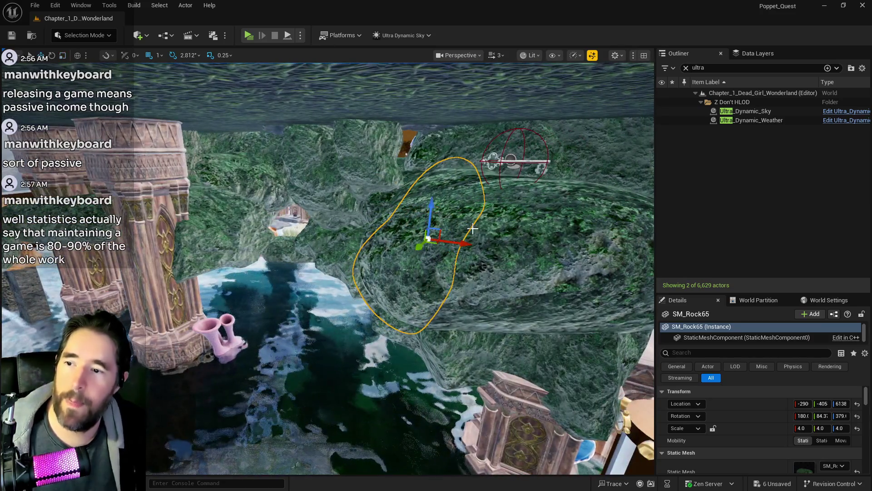
Duplicate the mossy rock and set the copy's locked uniform scale to 3.0.
{"action": "left_click_drag", "start_coordinate": [415, 247], "coordinate": [209, 345]}
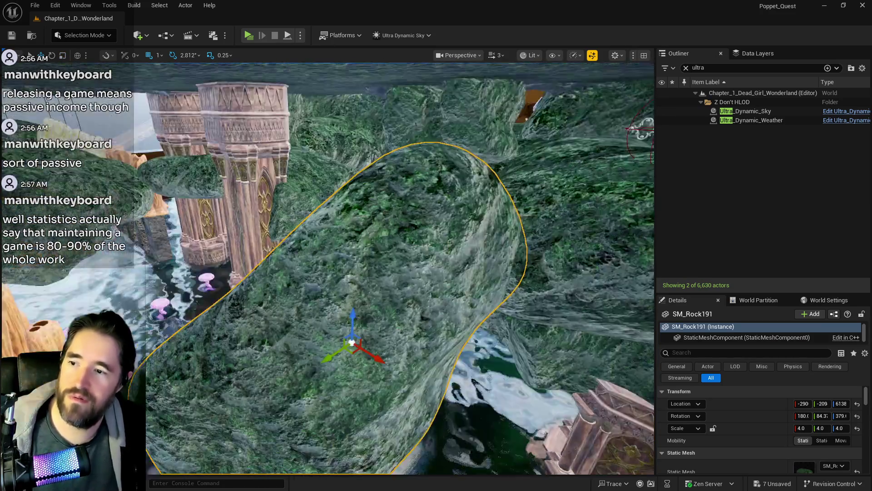
{"action": "key", "text": "f"}
{"action": "mouse_move", "coordinate": [398, 282]}
{"action": "left_mouse_down"}
{"action": "mouse_move", "coordinate": [238, 162]}
{"action": "mouse_move", "coordinate": [171, 167]}
{"action": "left_mouse_up"}
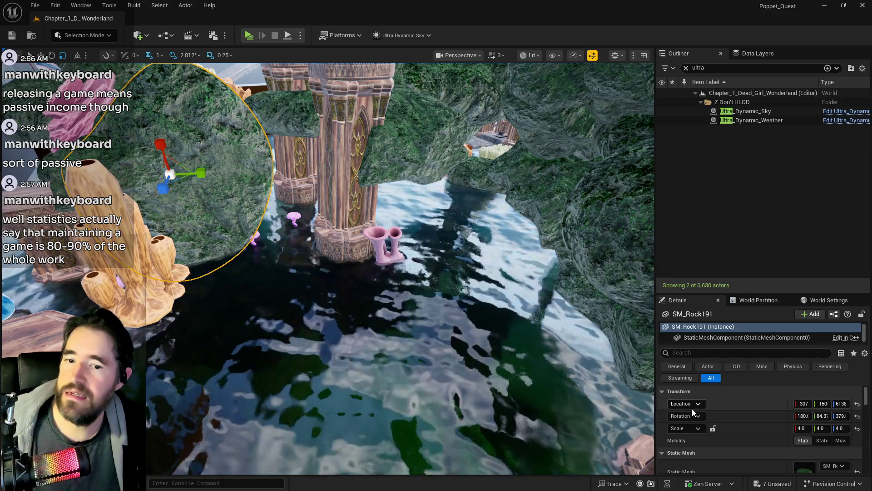
{"action": "left_click", "coordinate": [713, 428]}
{"action": "left_click", "coordinate": [802, 429]}
{"action": "type", "text": "3"}
{"action": "key", "text": "Return"}
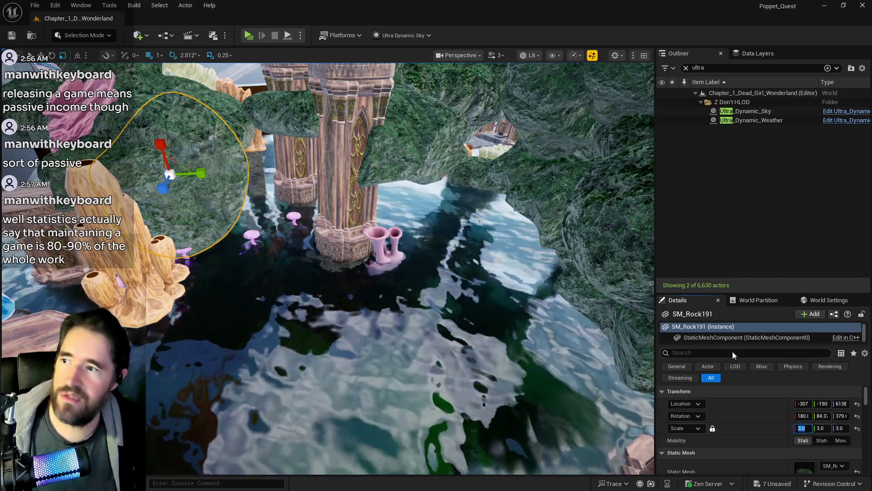
Lower the rock copy along world Z toward the water, to Z 5976.
{"action": "left_click", "coordinate": [77, 55]}
{"action": "mouse_move", "coordinate": [162, 142]}
{"action": "left_mouse_down"}
{"action": "mouse_move", "coordinate": [170, 169]}
{"action": "mouse_move", "coordinate": [162, 192]}
{"action": "left_mouse_up"}
{"action": "scroll", "coordinate": [161, 192], "scroll_direction": "up", "scroll_amount": 10}
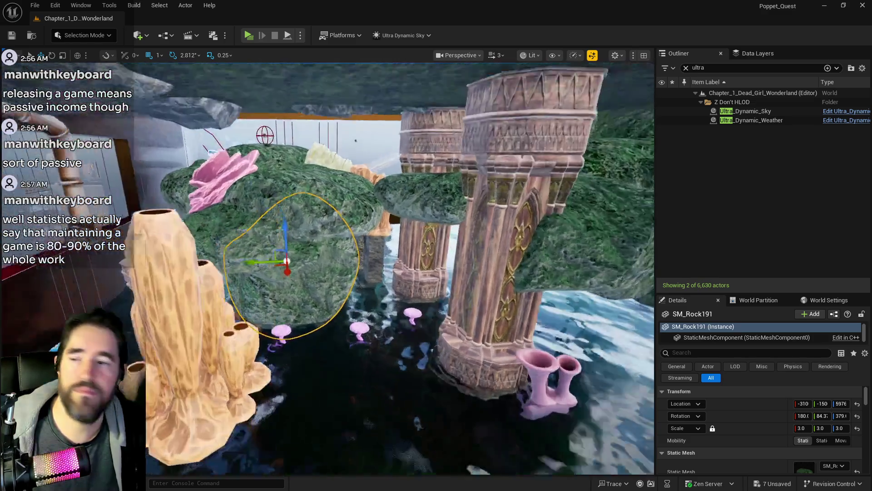
{"action": "scroll", "coordinate": [400, 268], "scroll_direction": "down", "scroll_amount": 10}
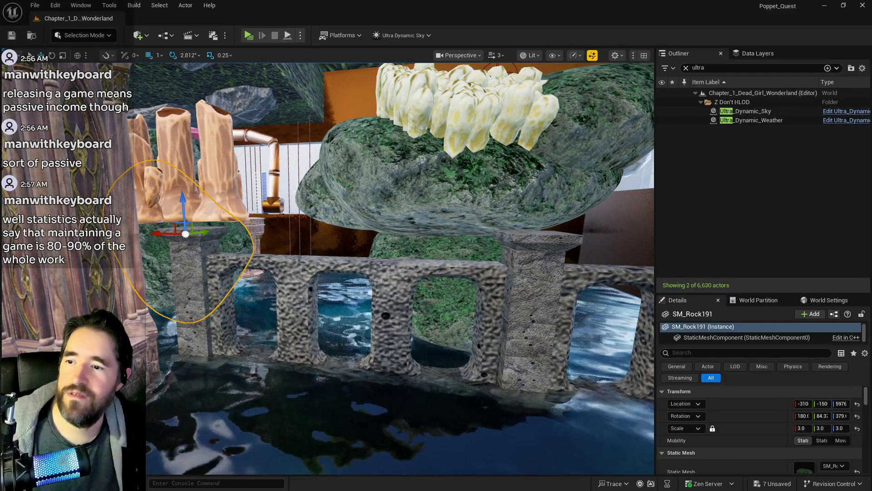
{"action": "left_click", "coordinate": [438, 273]}
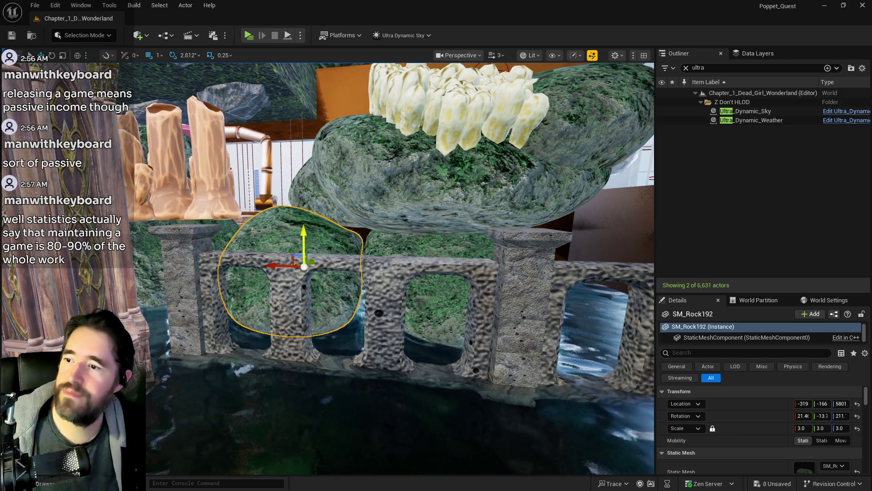
Sink SM_Rock192 lower into the stone arch opening at the waterline.
{"action": "left_click_drag", "start_coordinate": [306, 232], "coordinate": [305, 239]}
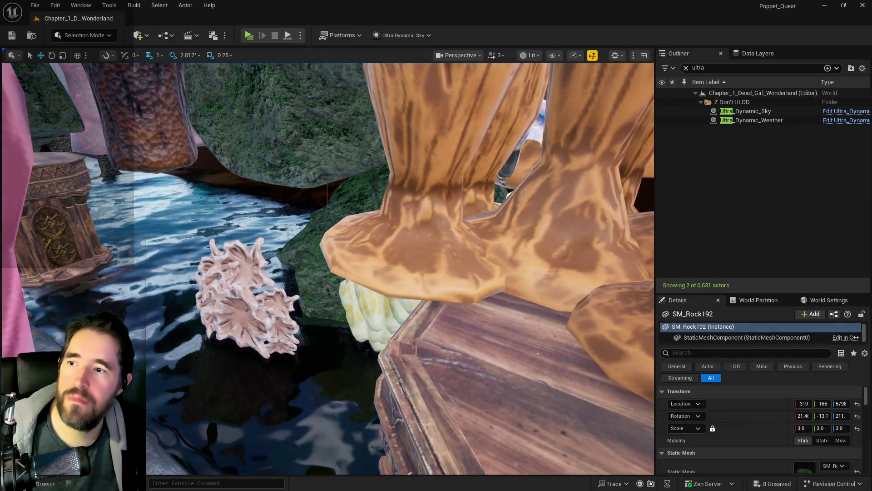
{"action": "left_click", "coordinate": [364, 212]}
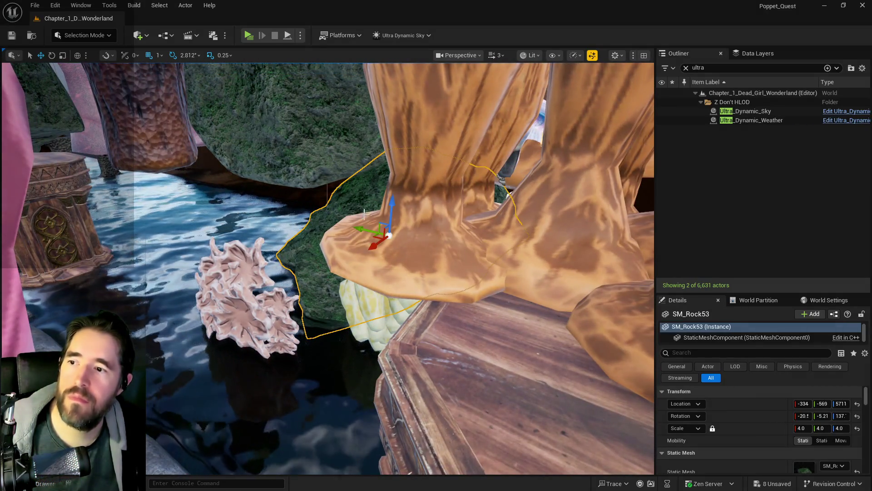
Duplicate a mossy rock, rotate the copy and raise it above the water along the pool wall.
{"action": "left_click_drag", "start_coordinate": [368, 227], "coordinate": [298, 260], "text": "alt"}
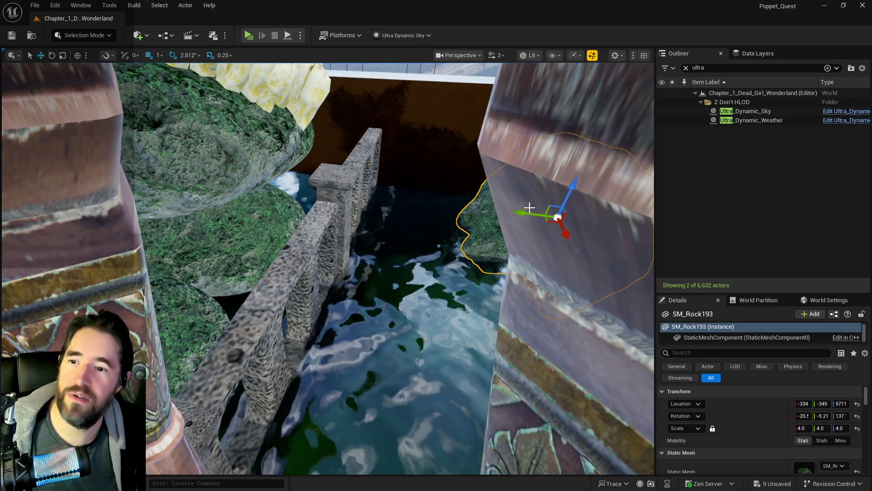
{"action": "left_click_drag", "start_coordinate": [529, 208], "coordinate": [285, 198]}
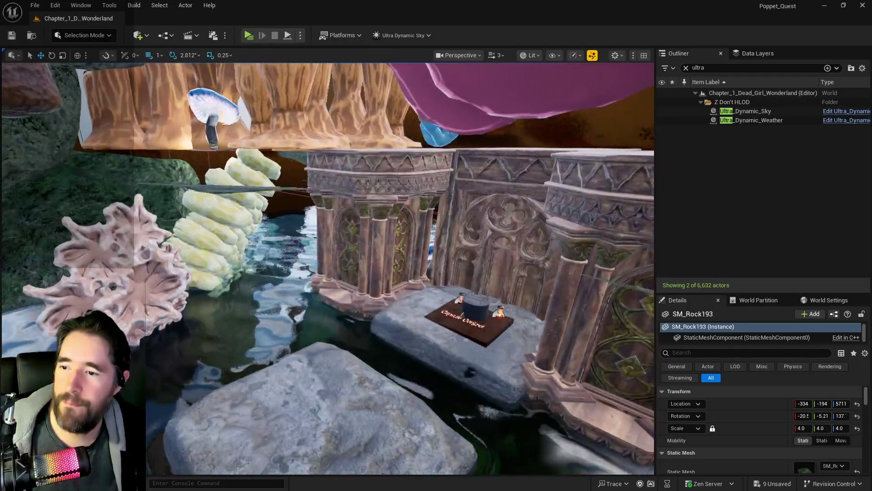
{"action": "mouse_move", "coordinate": [327, 268]}
{"action": "left_mouse_down"}
{"action": "mouse_move", "coordinate": [327, 214]}
{"action": "mouse_move", "coordinate": [328, 282]}
{"action": "mouse_move", "coordinate": [318, 291]}
{"action": "left_mouse_up"}
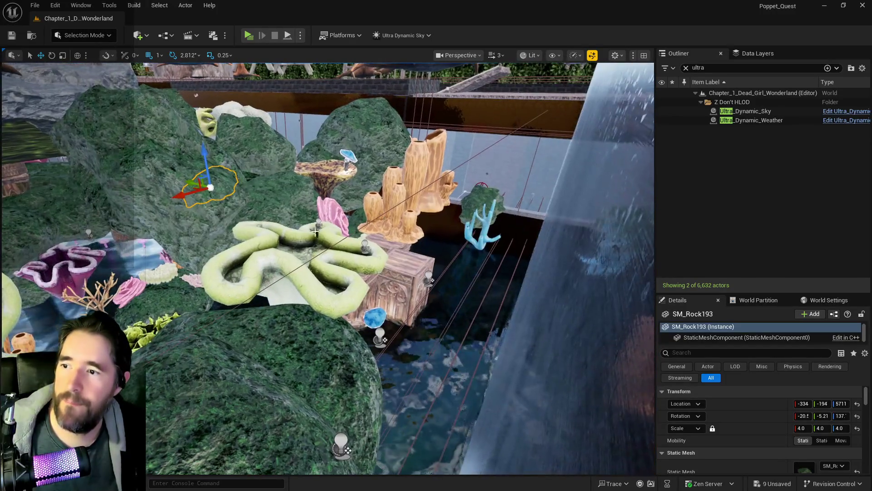
{"action": "mouse_move", "coordinate": [211, 190]}
{"action": "left_mouse_down"}
{"action": "mouse_move", "coordinate": [201, 193]}
{"action": "mouse_move", "coordinate": [512, 267]}
{"action": "mouse_move", "coordinate": [436, 298]}
{"action": "mouse_move", "coordinate": [370, 391]}
{"action": "mouse_move", "coordinate": [379, 375]}
{"action": "mouse_move", "coordinate": [396, 379]}
{"action": "mouse_move", "coordinate": [422, 312]}
{"action": "left_mouse_up"}
{"action": "key", "text": "r"}
{"action": "key", "text": "e"}
{"action": "mouse_move", "coordinate": [389, 355]}
{"action": "left_mouse_down"}
{"action": "mouse_move", "coordinate": [430, 269]}
{"action": "mouse_move", "coordinate": [434, 296]}
{"action": "mouse_move", "coordinate": [387, 314]}
{"action": "left_mouse_up"}
{"action": "key", "text": "e"}
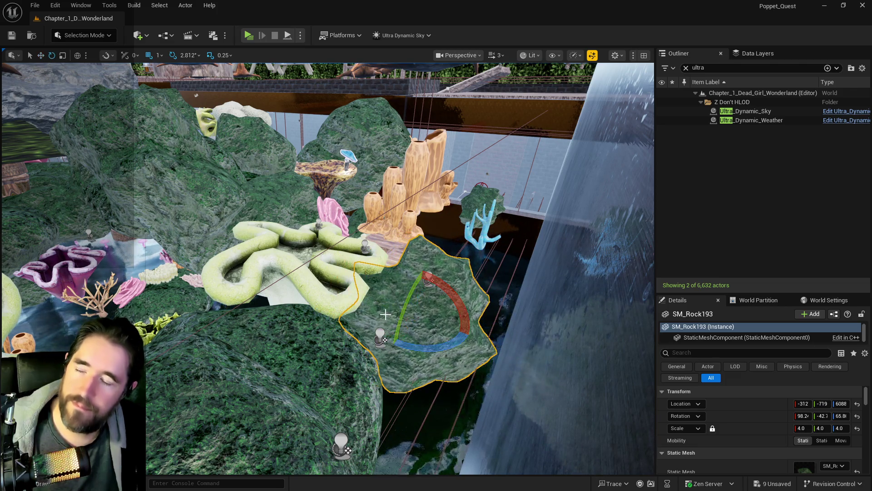
{"action": "mouse_move", "coordinate": [442, 295]}
{"action": "left_mouse_down"}
{"action": "mouse_move", "coordinate": [421, 292]}
{"action": "mouse_move", "coordinate": [423, 418]}
{"action": "left_mouse_up"}
{"action": "key", "text": "w"}
{"action": "mouse_move", "coordinate": [345, 217]}
{"action": "left_mouse_down"}
{"action": "mouse_move", "coordinate": [345, 206]}
{"action": "mouse_move", "coordinate": [523, 80]}
{"action": "left_mouse_up"}
{"action": "left_click_drag", "start_coordinate": [436, 307], "coordinate": [436, 308]}
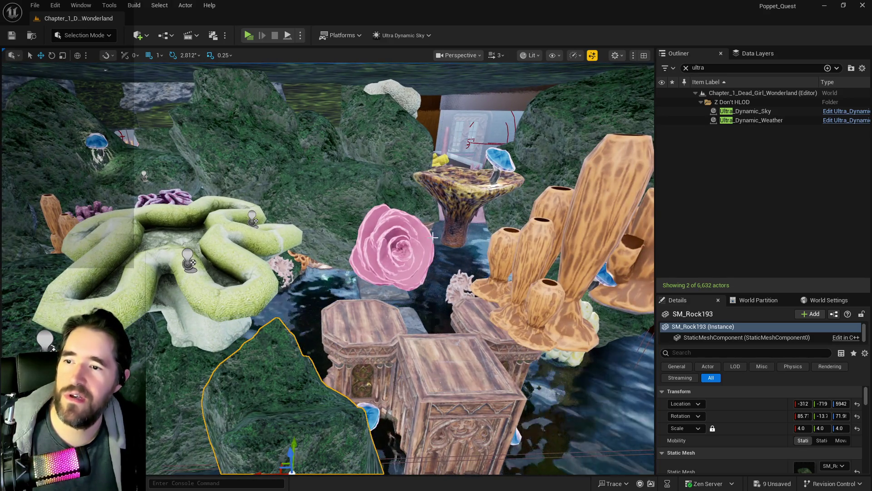
{"action": "left_click_drag", "start_coordinate": [279, 275], "coordinate": [279, 276]}
Duplicate a second mossy rock as SM_Rock194 at scale 4.0 and shift it into place near the reef.
{"action": "left_click", "coordinate": [178, 331]}
{"action": "left_click_drag", "start_coordinate": [175, 331], "coordinate": [151, 318]}
{"action": "left_click", "coordinate": [159, 314]}
{"action": "mouse_move", "coordinate": [58, 301]}
{"action": "left_mouse_down", "text": "alt"}
{"action": "mouse_move", "coordinate": [573, 237]}
{"action": "mouse_move", "coordinate": [583, 231]}
{"action": "mouse_move", "coordinate": [579, 217]}
{"action": "mouse_move", "coordinate": [595, 210]}
{"action": "left_mouse_up", "text": "alt"}
{"action": "key", "text": "f"}
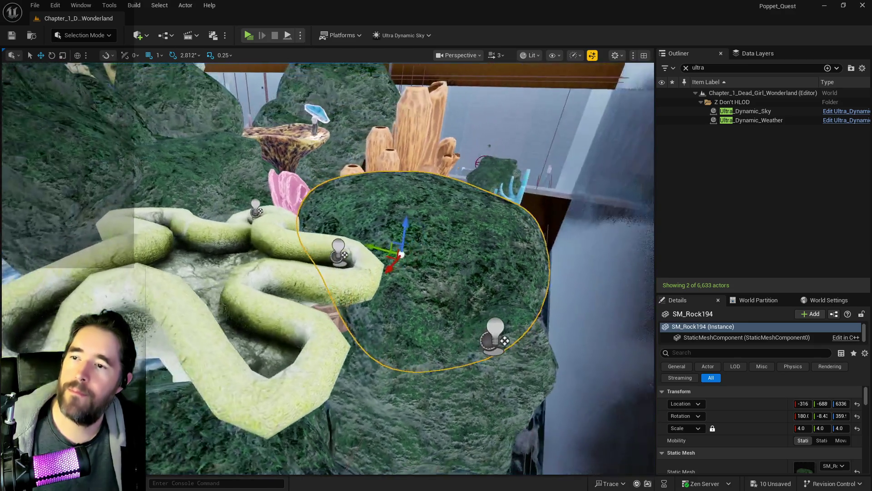
{"action": "mouse_move", "coordinate": [403, 247]}
{"action": "left_mouse_down"}
{"action": "mouse_move", "coordinate": [408, 240]}
{"action": "mouse_move", "coordinate": [410, 250]}
{"action": "left_mouse_up"}
{"action": "scroll", "coordinate": [422, 327], "scroll_direction": "up", "scroll_amount": 3}
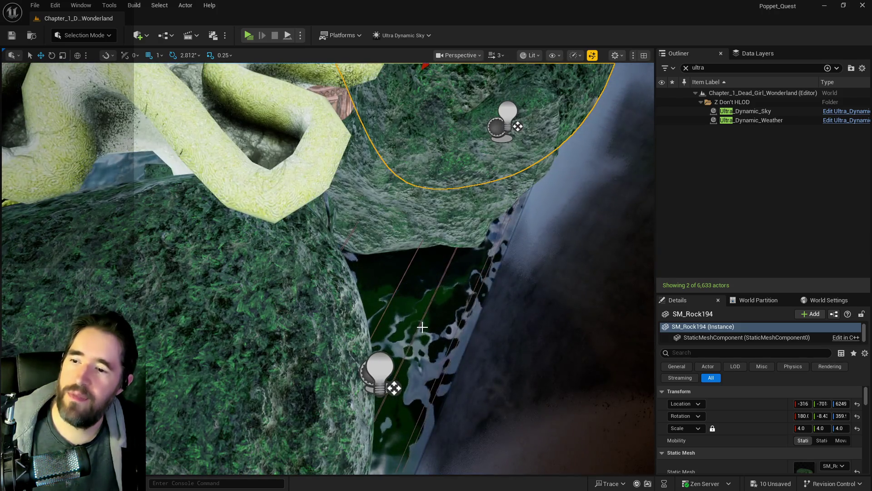
{"action": "left_click", "coordinate": [422, 327]}
{"action": "scroll", "coordinate": [751, 421], "scroll_direction": "down", "scroll_amount": 3}
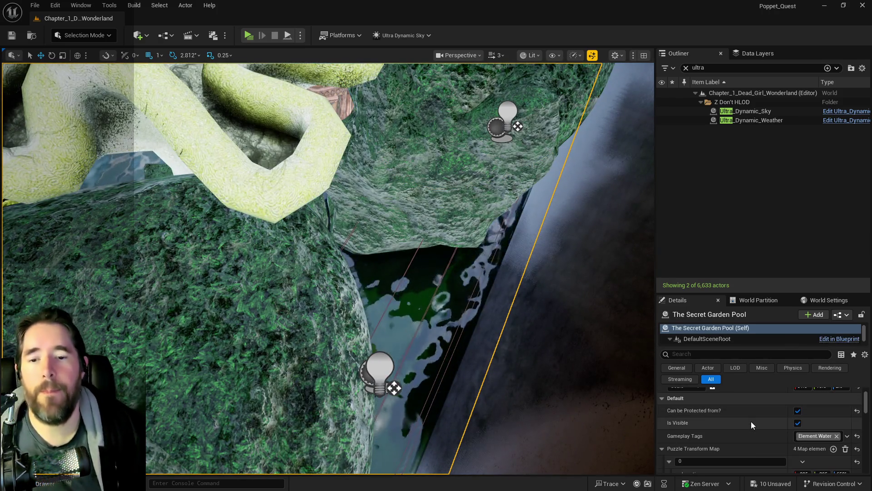
Copy Puzzle Transform Map entry 1's location onto The Secret Garden Pool.
{"action": "scroll", "coordinate": [751, 421], "scroll_direction": "down", "scroll_amount": 4}
{"action": "right_click", "coordinate": [713, 439]}
{"action": "left_click", "coordinate": [755, 398]}
{"action": "scroll", "coordinate": [741, 437], "scroll_direction": "up", "scroll_amount": 10}
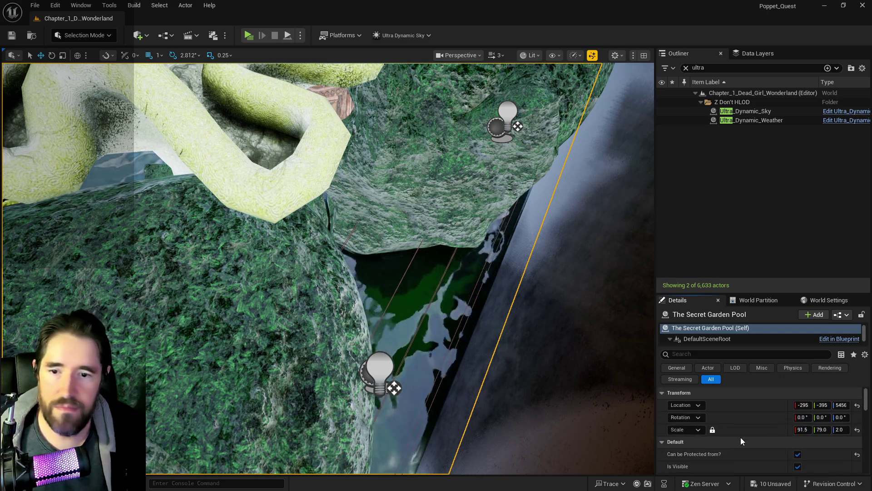
{"action": "right_click", "coordinate": [738, 407]}
{"action": "left_click", "coordinate": [755, 435]}
Paste entry 1's scale onto the pool, making it 91.5 × 79.0 × 12.0.
{"action": "scroll", "coordinate": [751, 443], "scroll_direction": "down", "scroll_amount": 10}
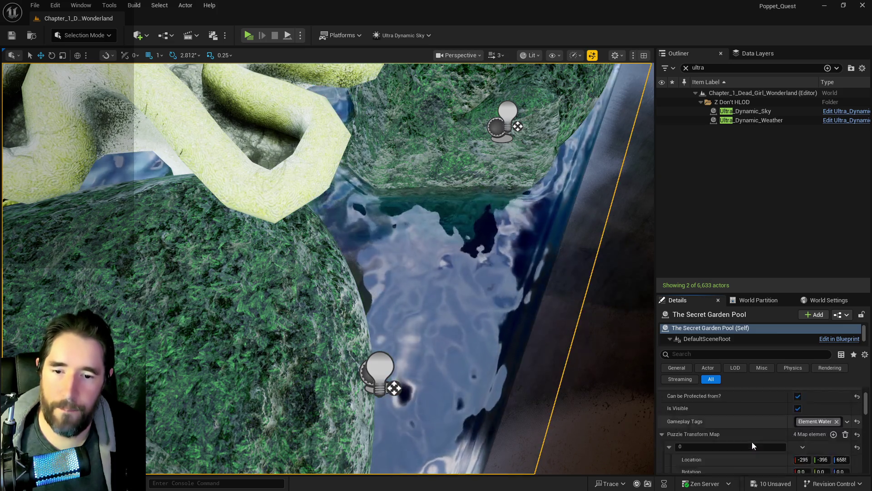
{"action": "right_click", "coordinate": [736, 449]}
{"action": "left_click", "coordinate": [753, 412]}
{"action": "scroll", "coordinate": [757, 409], "scroll_direction": "up", "scroll_amount": 3}
{"action": "scroll", "coordinate": [754, 436], "scroll_direction": "up", "scroll_amount": 5}
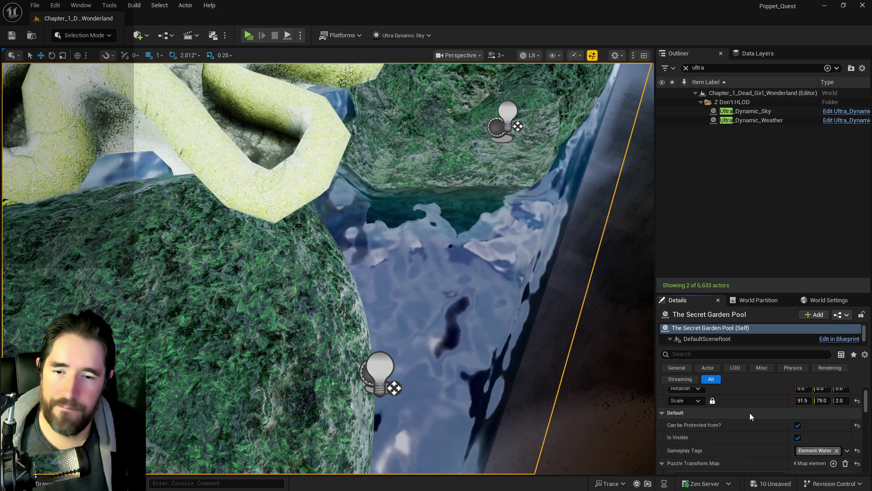
{"action": "right_click", "coordinate": [748, 402]}
{"action": "left_click", "coordinate": [757, 427]}
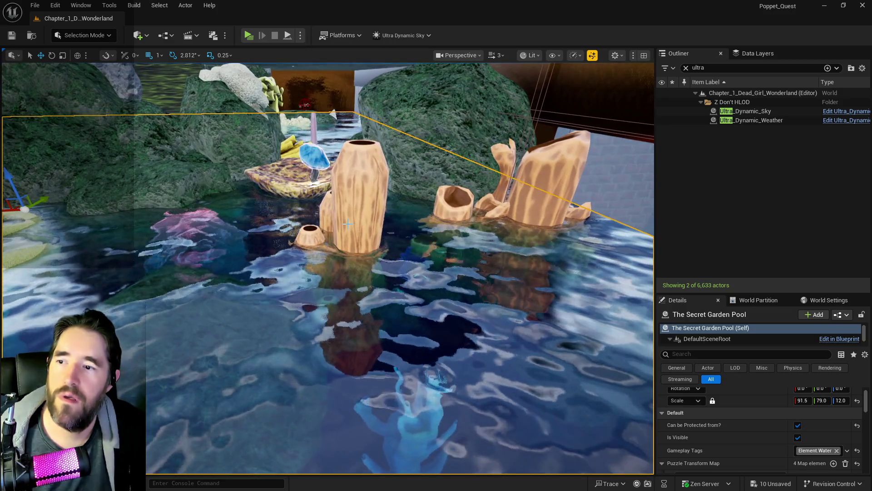
{"action": "left_click", "coordinate": [348, 223]}
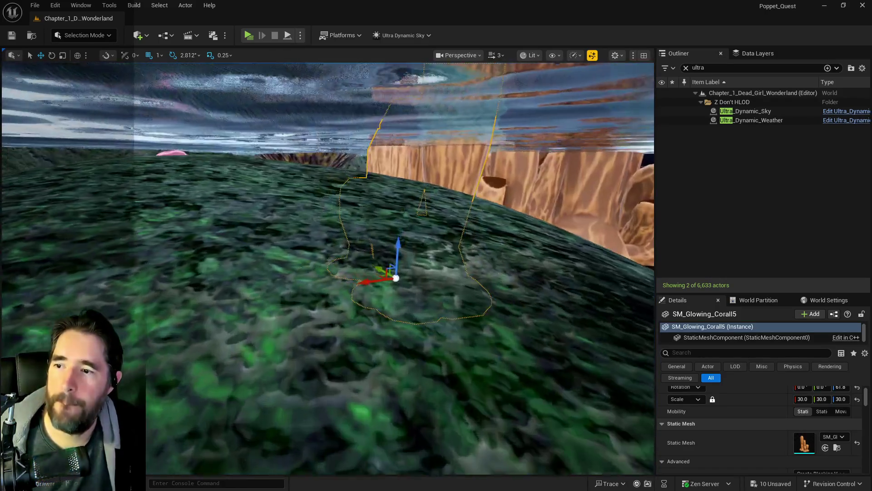
Rotate a mossy rock 22.5° and lift blue coral SM_Coral_9 above the water surface.
{"action": "left_click", "coordinate": [248, 261]}
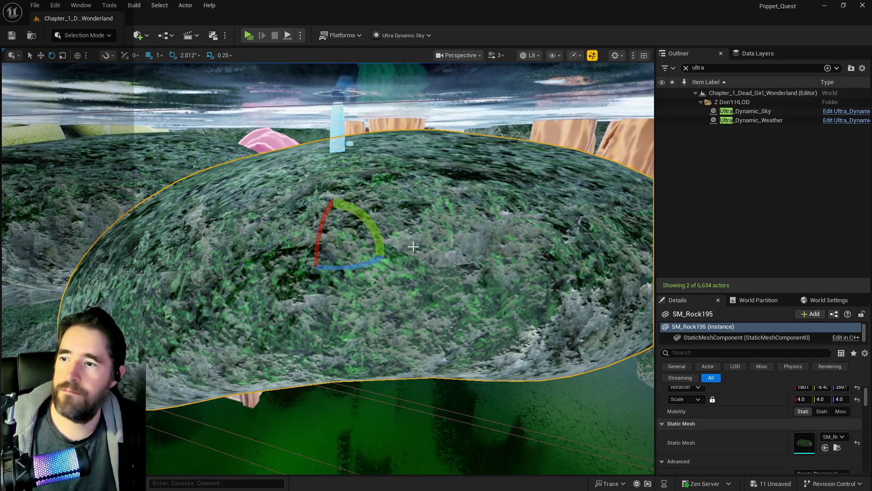
{"action": "left_click_drag", "start_coordinate": [379, 236], "coordinate": [380, 210]}
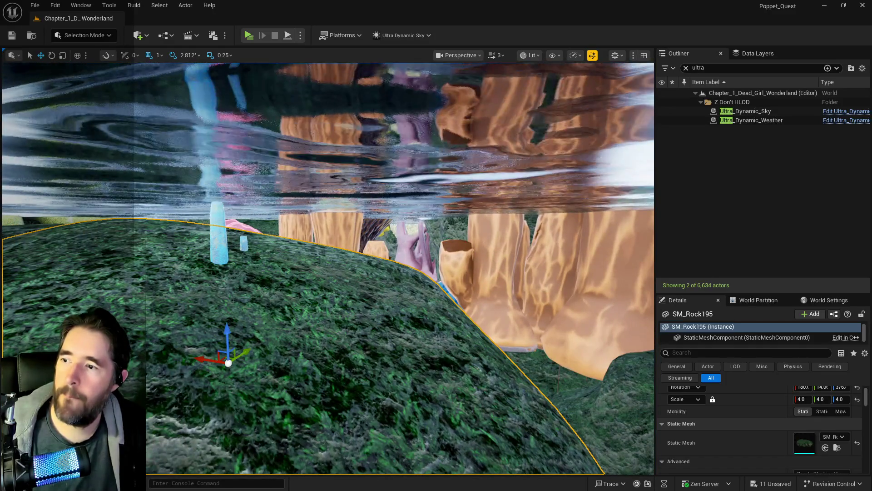
{"action": "left_click", "coordinate": [218, 232]}
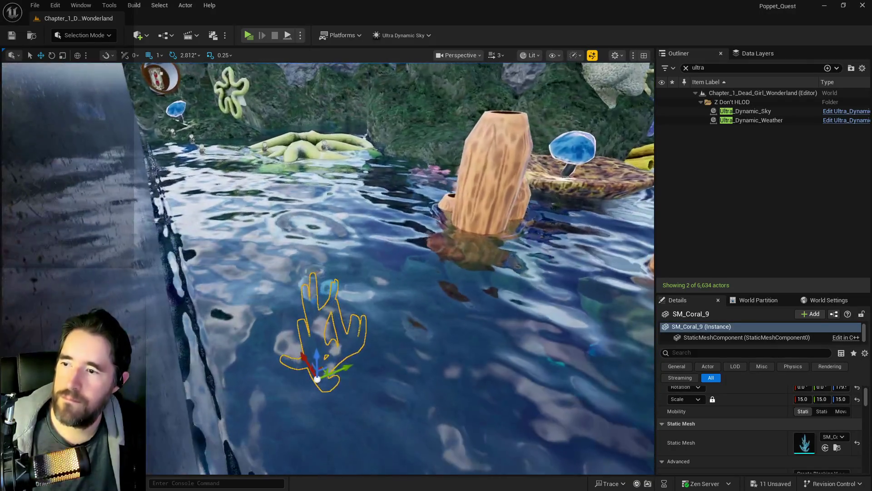
{"action": "mouse_move", "coordinate": [317, 354]}
{"action": "left_mouse_down"}
{"action": "mouse_move", "coordinate": [319, 268]}
{"action": "mouse_move", "coordinate": [318, 281]}
{"action": "mouse_move", "coordinate": [291, 300]}
{"action": "mouse_move", "coordinate": [290, 328]}
{"action": "mouse_move", "coordinate": [300, 264]}
{"action": "mouse_move", "coordinate": [282, 246]}
{"action": "mouse_move", "coordinate": [369, 289]}
{"action": "left_mouse_up"}
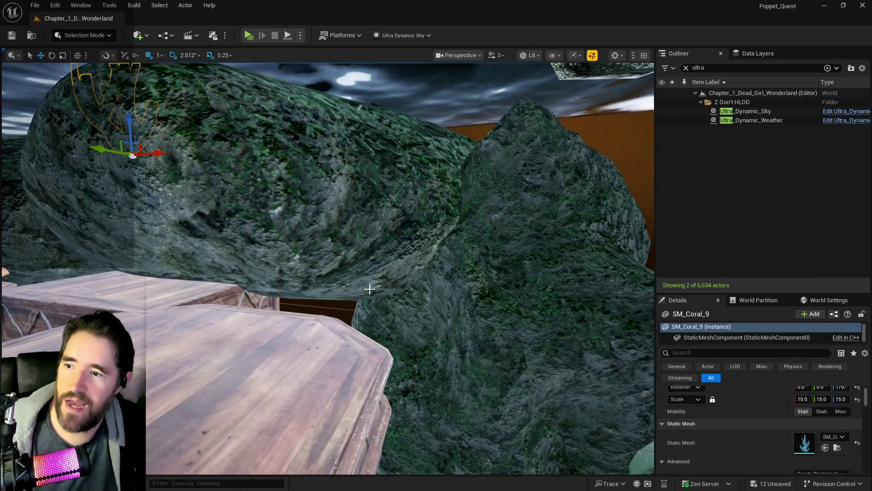
{"action": "left_click", "coordinate": [336, 254]}
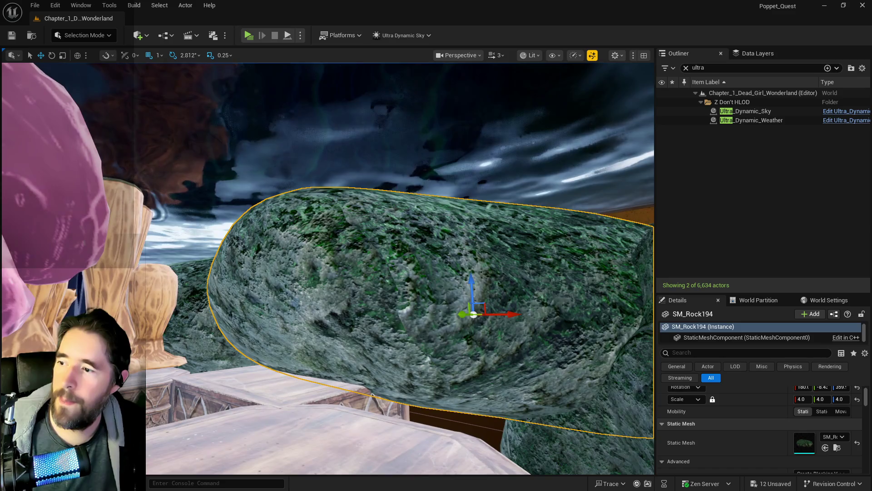
Raise both selected large mossy rocks together, then review the pool and red tables.
{"action": "left_click", "coordinate": [364, 305], "text": "ctrl"}
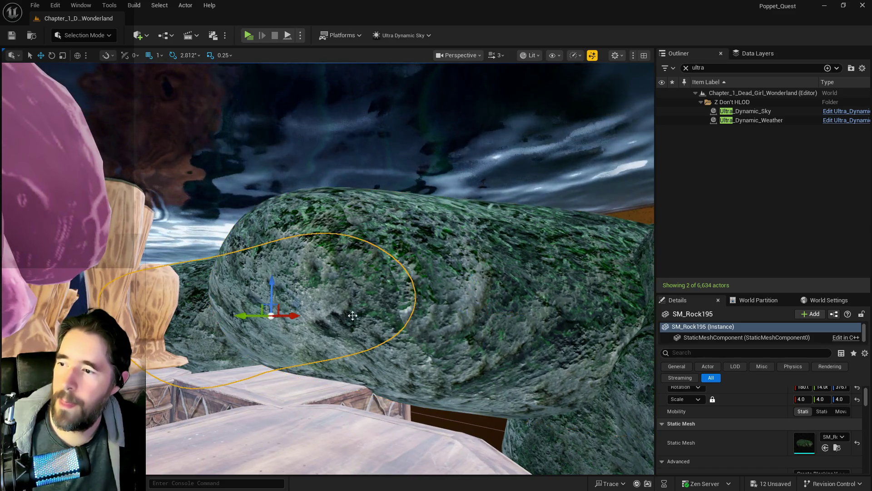
{"action": "left_click_drag", "start_coordinate": [476, 278], "coordinate": [476, 268]}
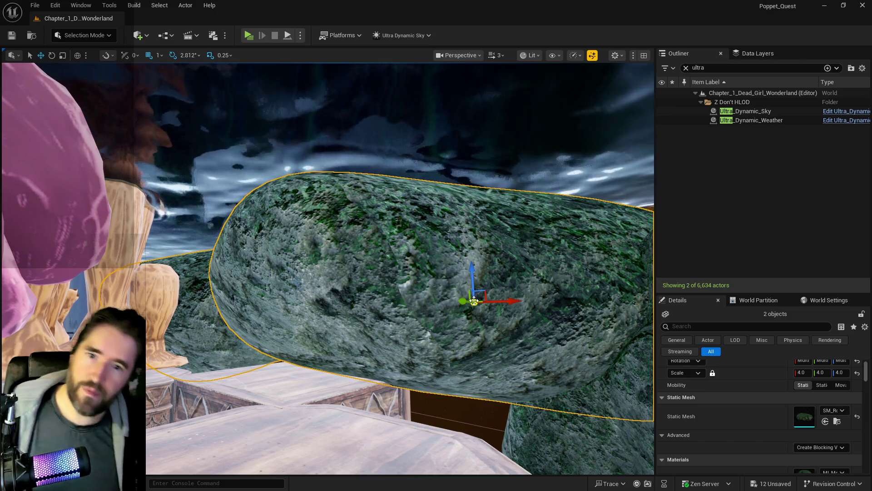
{"action": "mouse_move", "coordinate": [499, 411]}
{"action": "left_mouse_down"}
{"action": "mouse_move", "coordinate": [500, 332]}
{"action": "mouse_move", "coordinate": [360, 370]}
{"action": "left_mouse_up"}
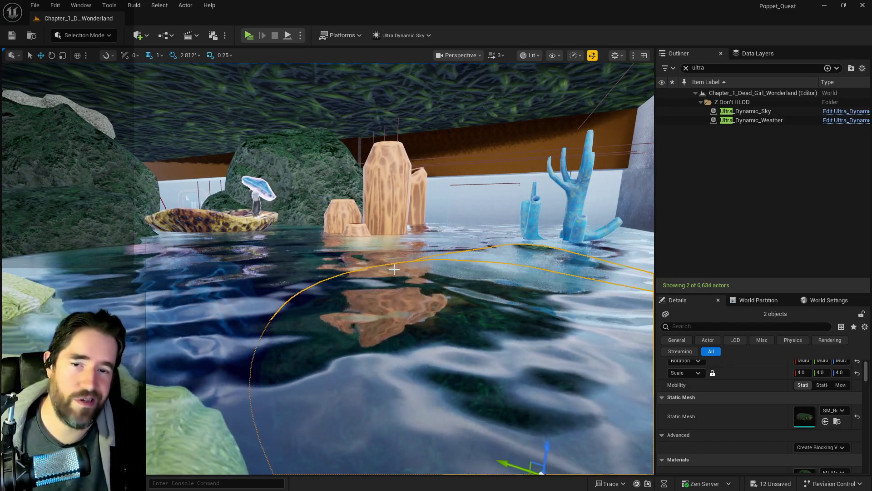
{"action": "mouse_move", "coordinate": [453, 338]}
{"action": "left_mouse_down"}
{"action": "mouse_move", "coordinate": [453, 227]}
{"action": "mouse_move", "coordinate": [519, 289]}
{"action": "left_mouse_up"}
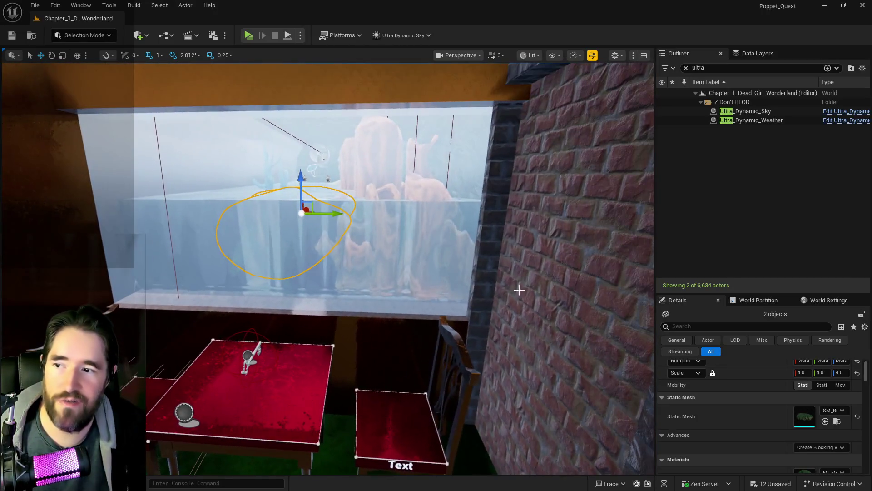
{"action": "left_click_drag", "start_coordinate": [319, 275], "coordinate": [315, 248]}
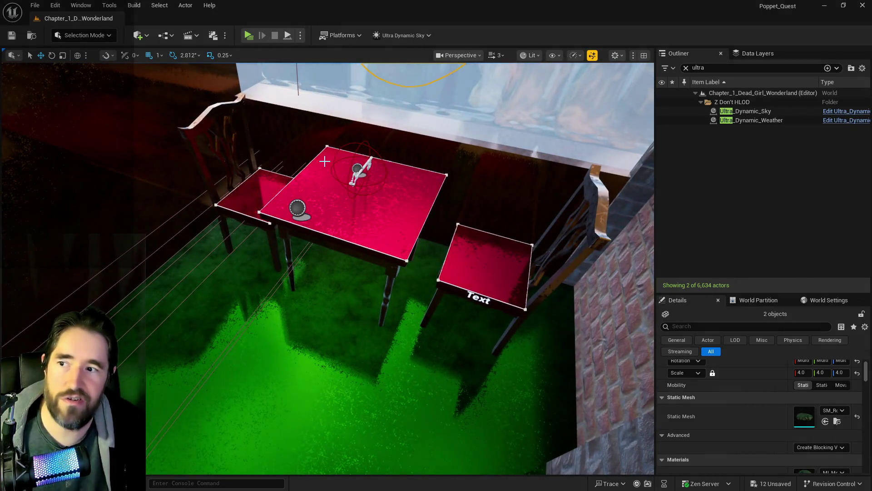
{"action": "mouse_move", "coordinate": [377, 336]}
{"action": "left_mouse_down"}
{"action": "mouse_move", "coordinate": [377, 309]}
{"action": "mouse_move", "coordinate": [409, 313]}
{"action": "left_mouse_up"}
{"action": "mouse_move", "coordinate": [327, 268]}
{"action": "left_mouse_down"}
{"action": "mouse_move", "coordinate": [306, 239]}
{"action": "mouse_move", "coordinate": [318, 254]}
{"action": "mouse_move", "coordinate": [336, 254]}
{"action": "mouse_move", "coordinate": [327, 268]}
{"action": "mouse_move", "coordinate": [314, 259]}
{"action": "mouse_move", "coordinate": [341, 241]}
{"action": "mouse_move", "coordinate": [122, 301]}
{"action": "left_mouse_up"}
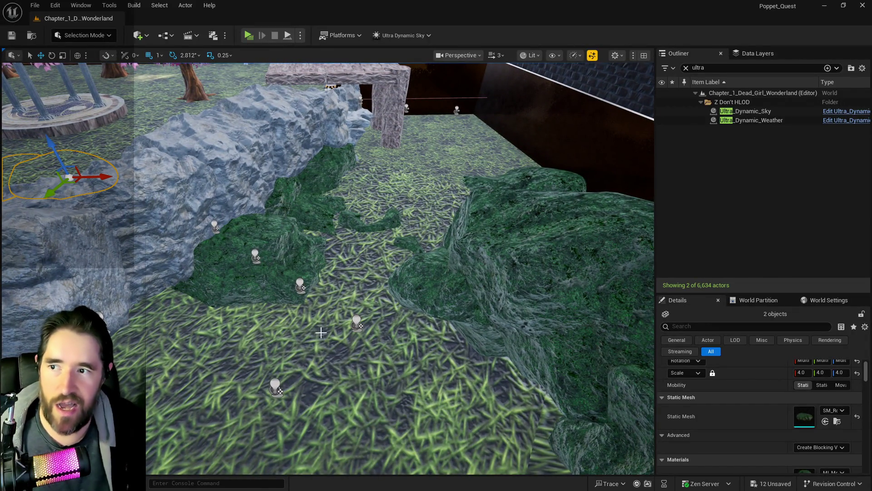
{"action": "key", "text": "f"}
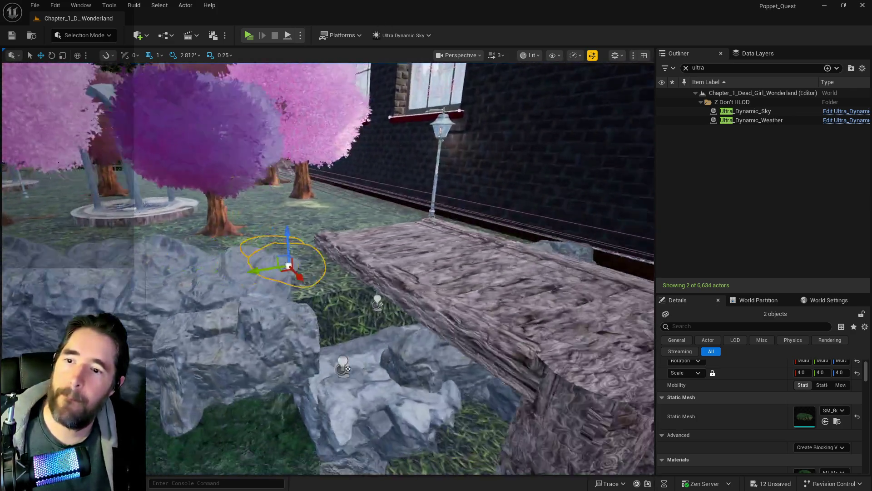
{"action": "mouse_move", "coordinate": [291, 273]}
{"action": "left_mouse_down"}
{"action": "mouse_move", "coordinate": [291, 327]}
{"action": "mouse_move", "coordinate": [290, 245]}
{"action": "mouse_move", "coordinate": [291, 313]}
{"action": "left_mouse_up"}
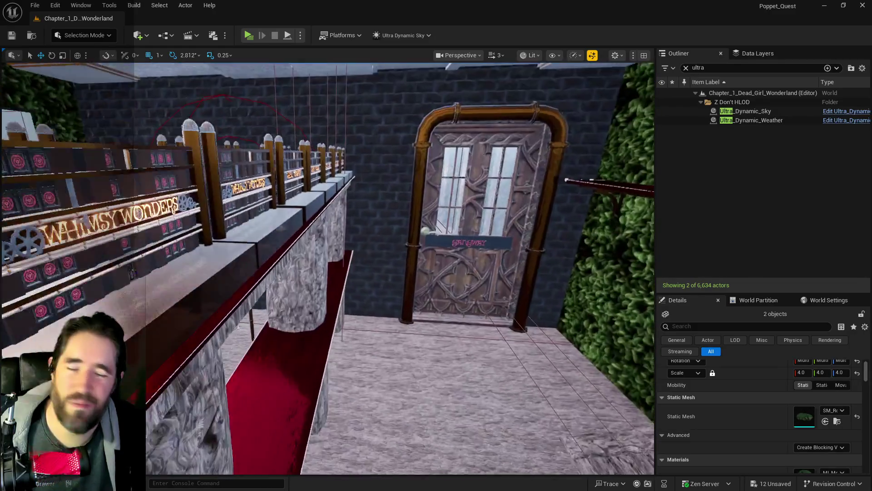
{"action": "scroll", "coordinate": [327, 268], "scroll_direction": "up", "scroll_amount": 3}
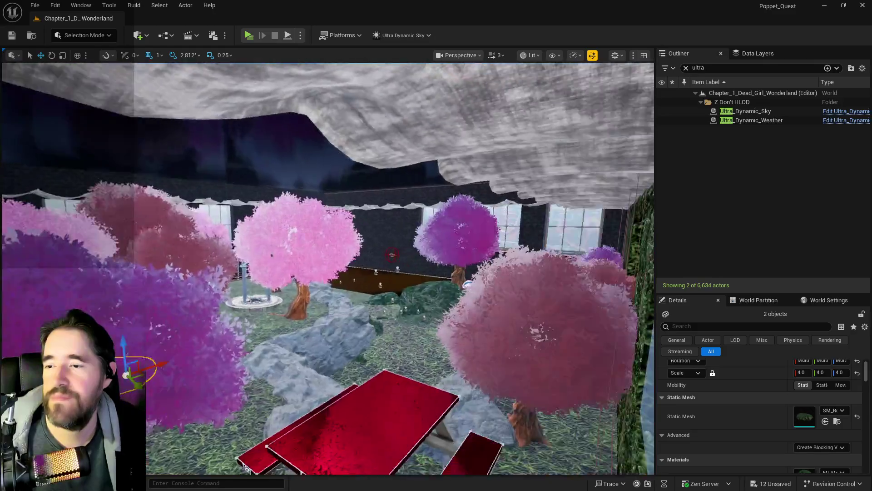
{"action": "key", "text": "f"}
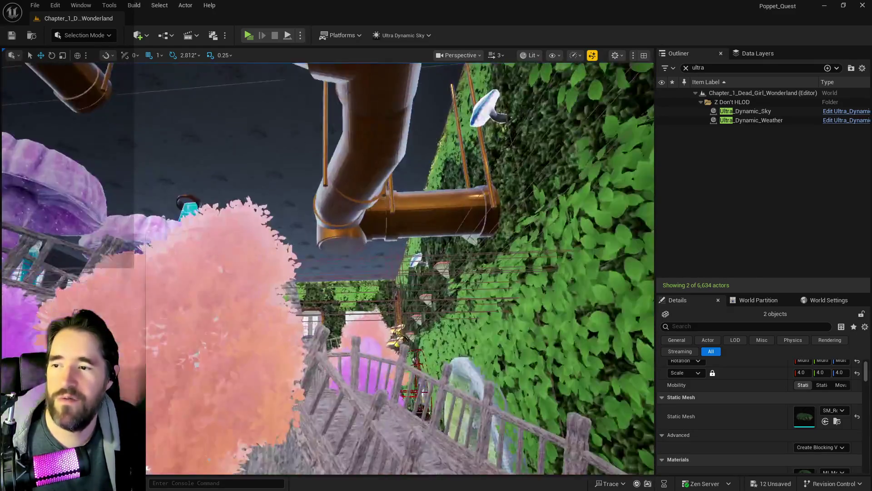
{"action": "key", "text": "f"}
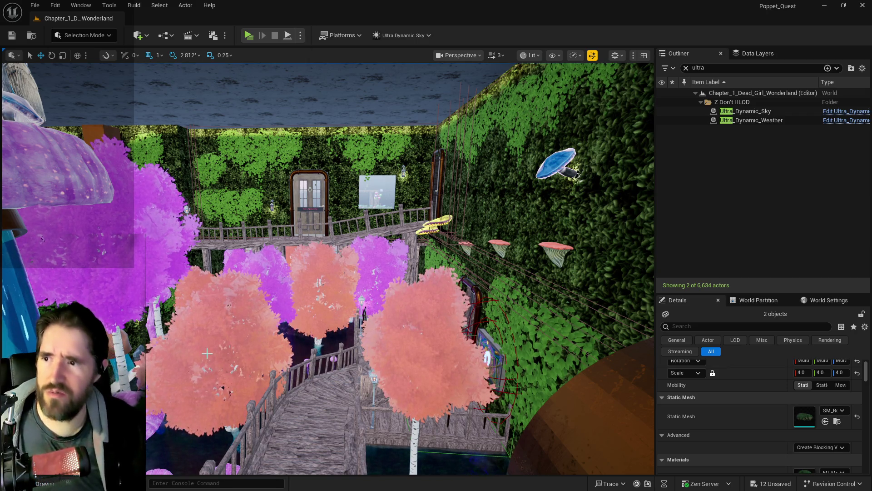
Fly across the level to the pool area with the stone gazebo and pink blossom trees.
{"action": "scroll", "coordinate": [318, 89], "scroll_direction": "up", "scroll_amount": 3}
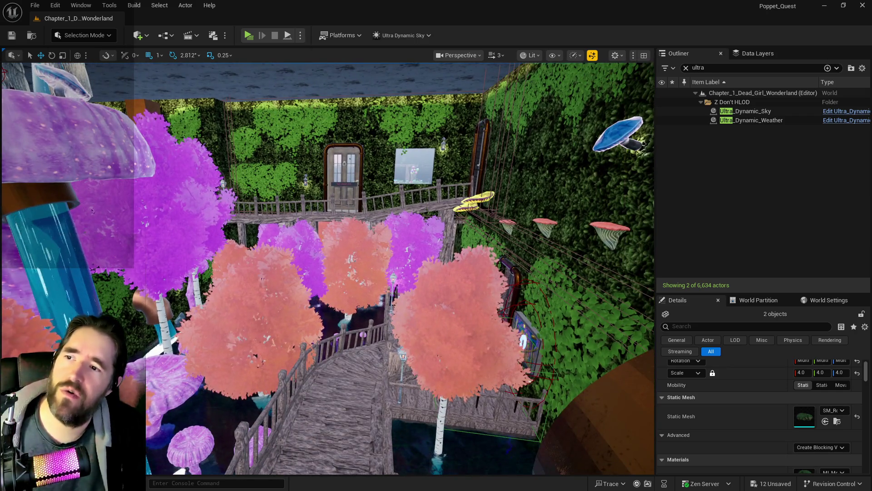
{"action": "scroll", "coordinate": [328, 268], "scroll_direction": "up", "scroll_amount": 3}
{"action": "scroll", "coordinate": [327, 268], "scroll_direction": "up", "scroll_amount": 10}
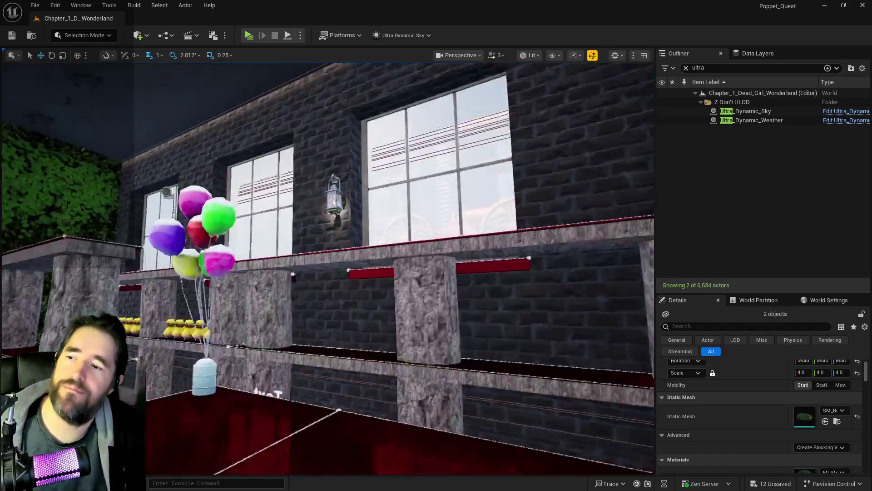
{"action": "scroll", "coordinate": [327, 268], "scroll_direction": "up", "scroll_amount": 5}
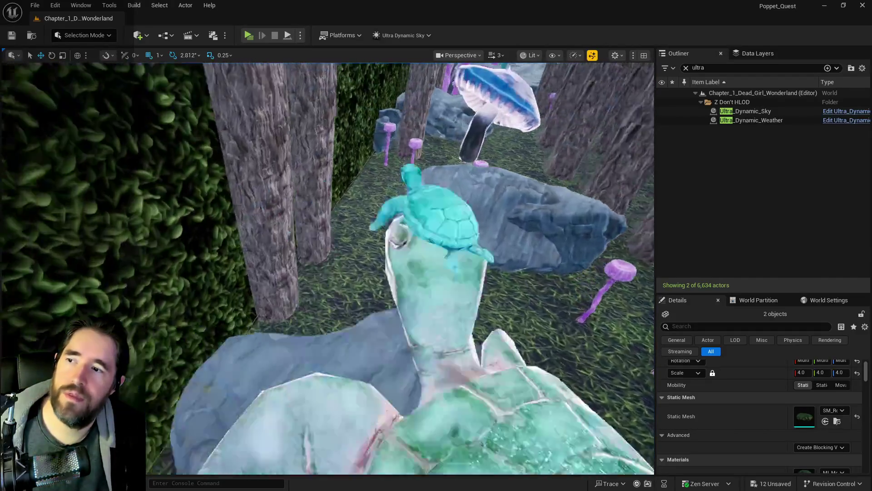
{"action": "scroll", "coordinate": [327, 268], "scroll_direction": "up", "scroll_amount": 3}
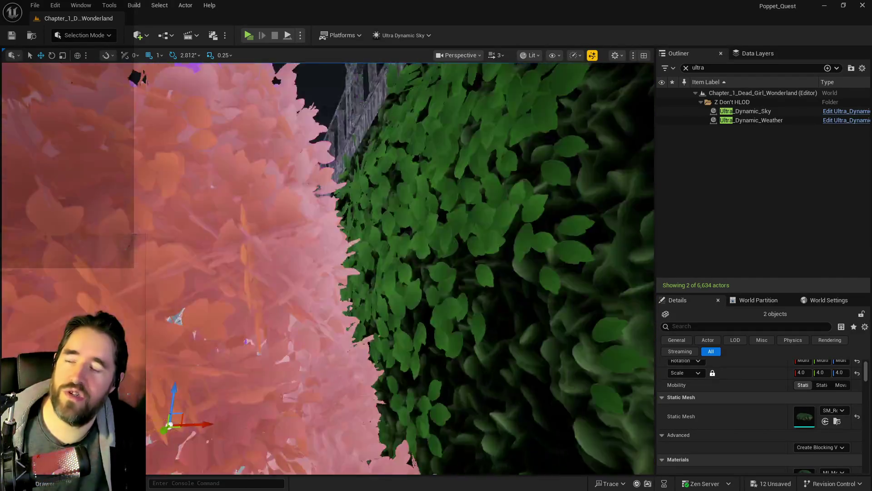
{"action": "scroll", "coordinate": [327, 268], "scroll_direction": "up", "scroll_amount": 10}
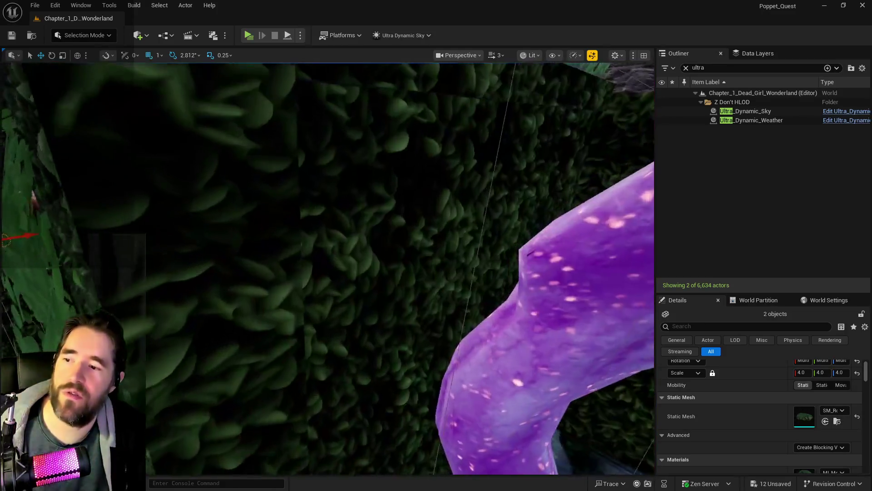
{"action": "scroll", "coordinate": [327, 268], "scroll_direction": "up", "scroll_amount": 10}
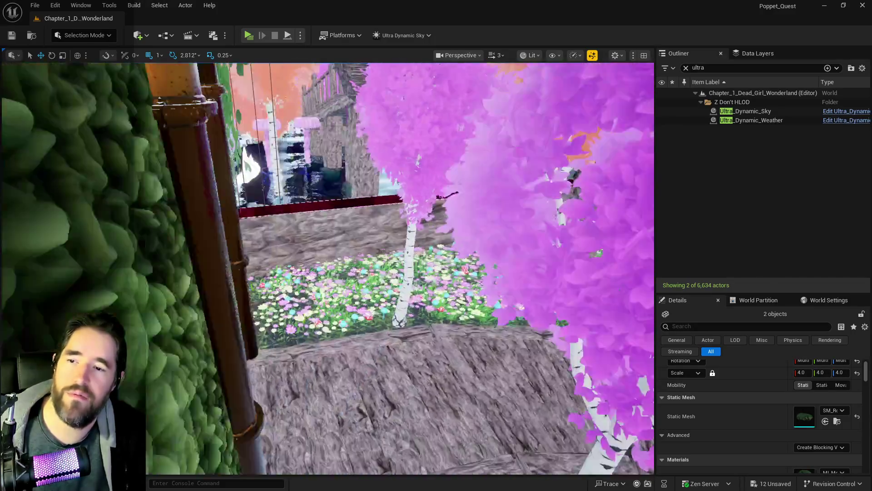
{"action": "scroll", "coordinate": [327, 268], "scroll_direction": "up", "scroll_amount": 10}
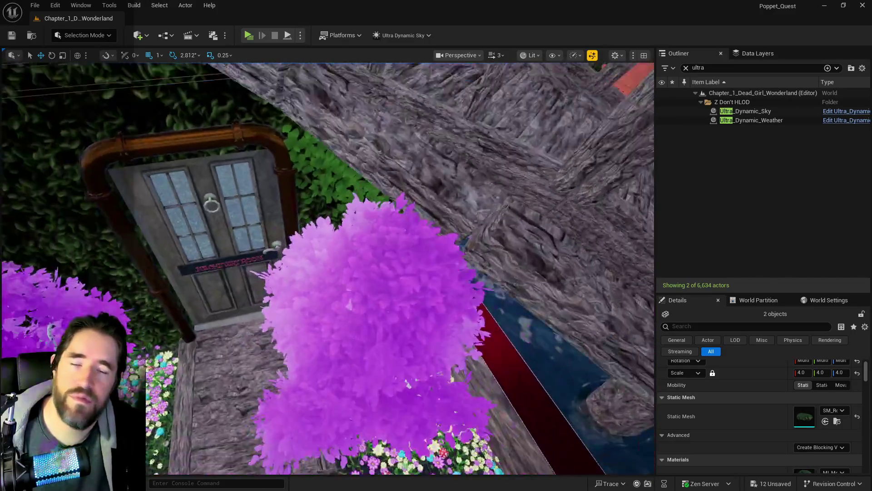
{"action": "scroll", "coordinate": [327, 268], "scroll_direction": "up", "scroll_amount": 10}
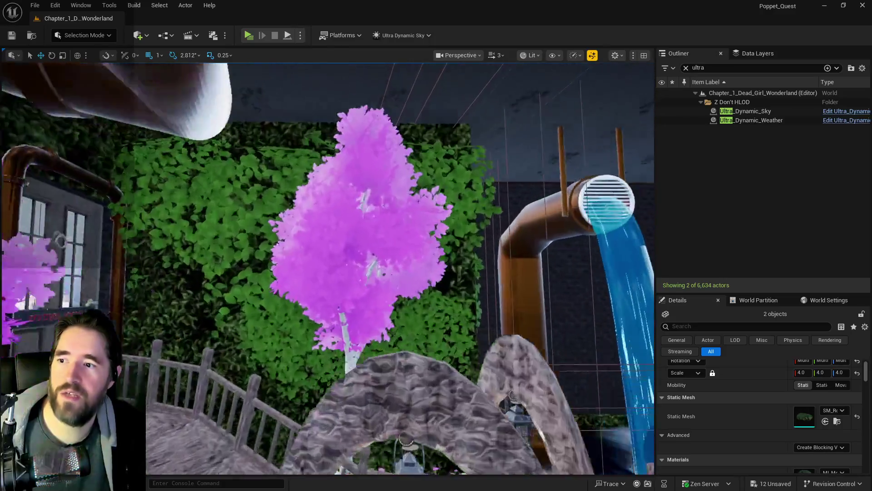
{"action": "scroll", "coordinate": [327, 268], "scroll_direction": "up", "scroll_amount": 10}
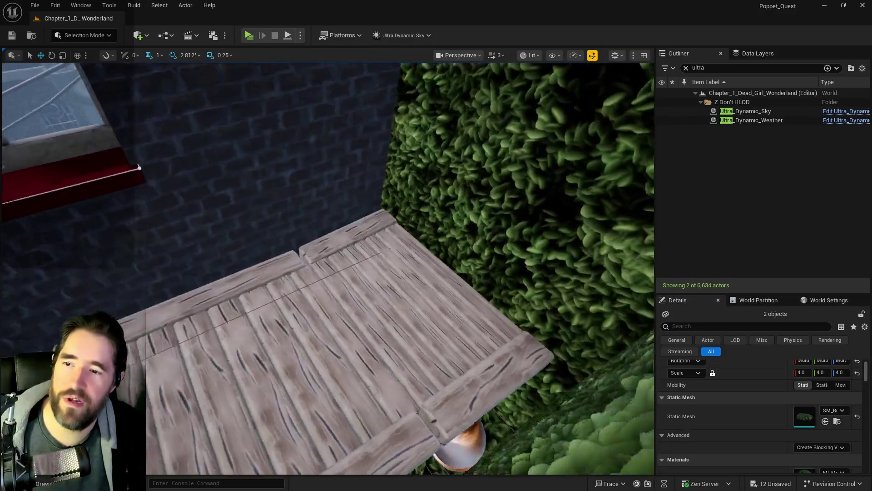
{"action": "scroll", "coordinate": [327, 268], "scroll_direction": "up", "scroll_amount": 10}
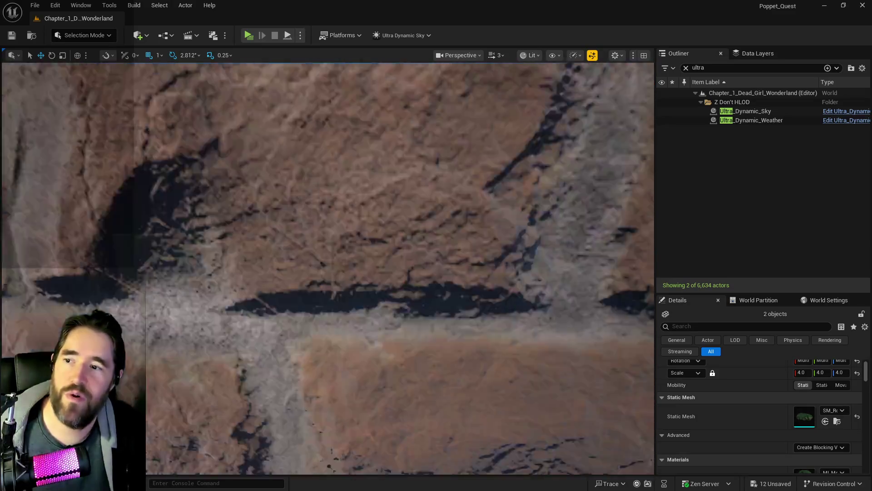
{"action": "scroll", "coordinate": [327, 268], "scroll_direction": "up", "scroll_amount": 10}
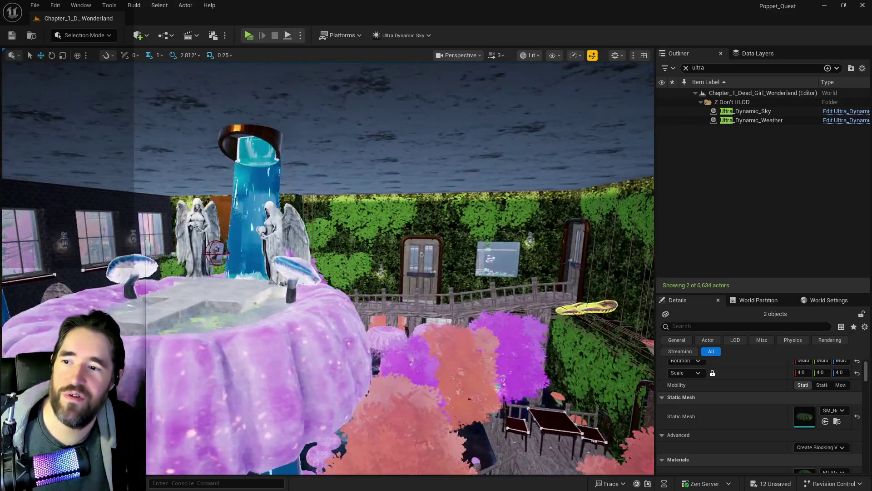
{"action": "scroll", "coordinate": [420, 108], "scroll_direction": "up", "scroll_amount": 5}
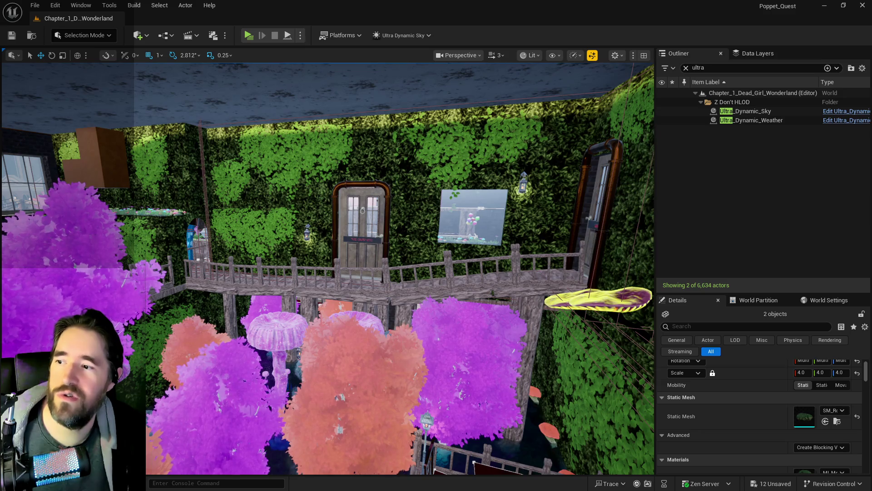
{"action": "scroll", "coordinate": [229, 222], "scroll_direction": "up", "scroll_amount": 5}
{"action": "scroll", "coordinate": [339, 192], "scroll_direction": "down", "scroll_amount": 5}
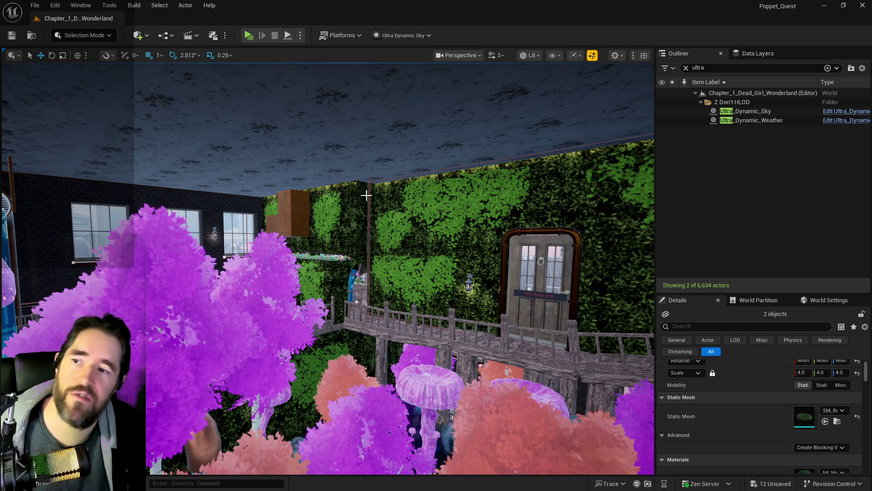
{"action": "scroll", "coordinate": [366, 195], "scroll_direction": "up", "scroll_amount": 5}
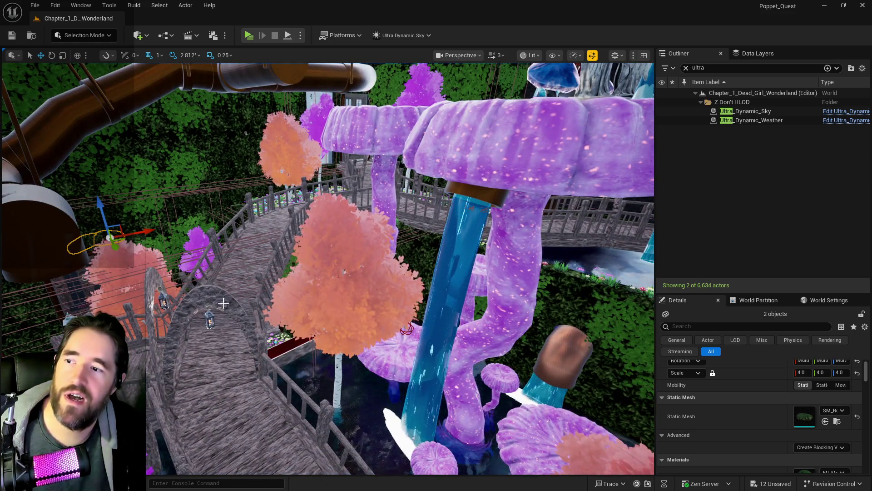
{"action": "scroll", "coordinate": [406, 328], "scroll_direction": "down", "scroll_amount": 5}
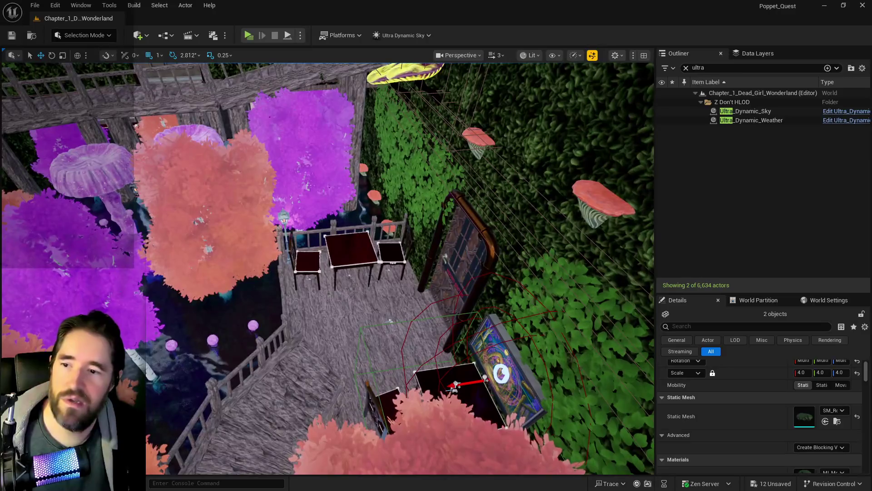
{"action": "scroll", "coordinate": [393, 325], "scroll_direction": "up", "scroll_amount": 5}
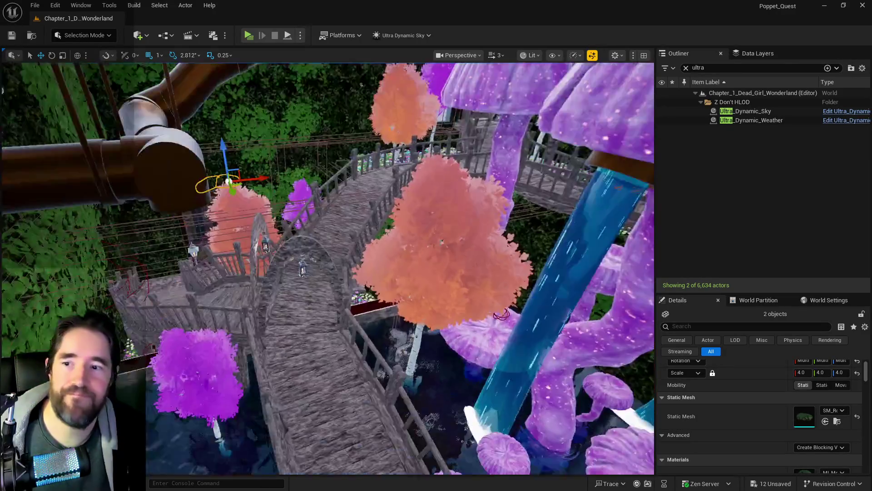
{"action": "scroll", "coordinate": [320, 95], "scroll_direction": "down", "scroll_amount": 5}
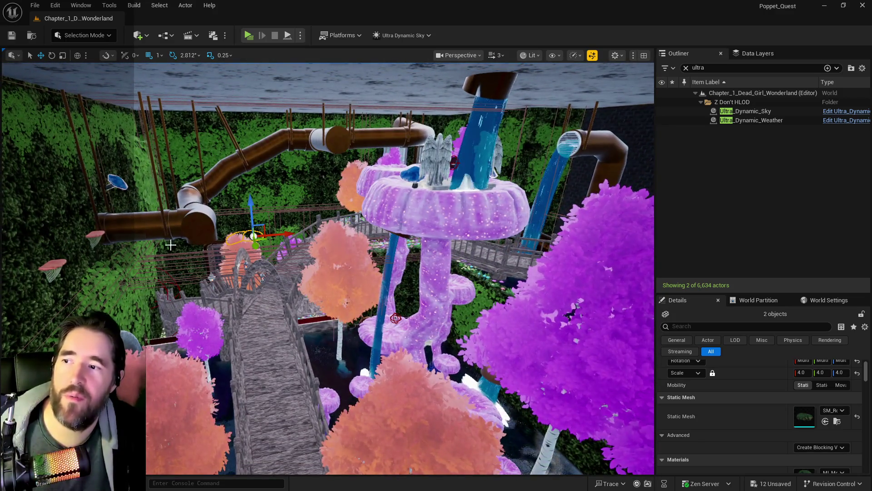
{"action": "scroll", "coordinate": [327, 268], "scroll_direction": "up", "scroll_amount": 5}
{"action": "scroll", "coordinate": [455, 425], "scroll_direction": "up", "scroll_amount": 8}
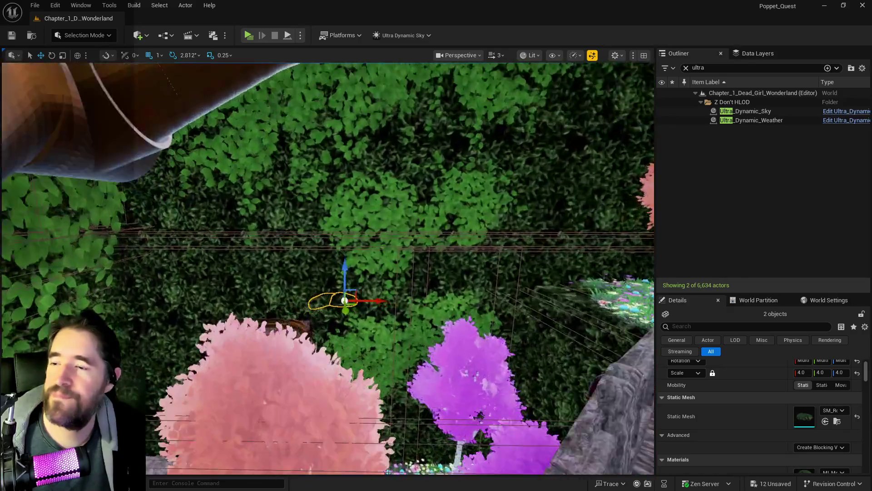
{"action": "scroll", "coordinate": [455, 426], "scroll_direction": "up", "scroll_amount": 10}
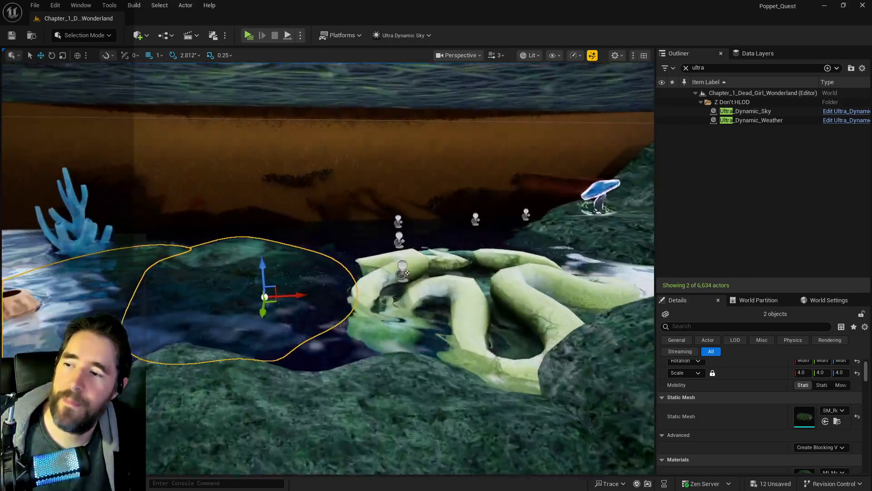
Lower the pool-edge rocks' Z scale from 3.75 to 3.5 and move them into position.
{"action": "mouse_move", "coordinate": [328, 268]}
{"action": "left_mouse_down"}
{"action": "mouse_move", "coordinate": [212, 241]}
{"action": "mouse_move", "coordinate": [224, 211]}
{"action": "left_mouse_up"}
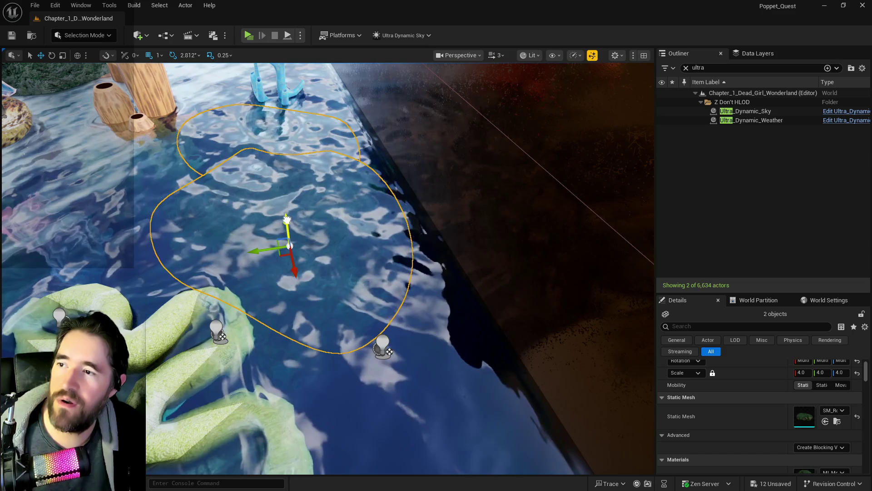
{"action": "mouse_move", "coordinate": [286, 217]}
{"action": "left_mouse_down"}
{"action": "mouse_move", "coordinate": [254, 181]}
{"action": "mouse_move", "coordinate": [291, 200]}
{"action": "left_mouse_up"}
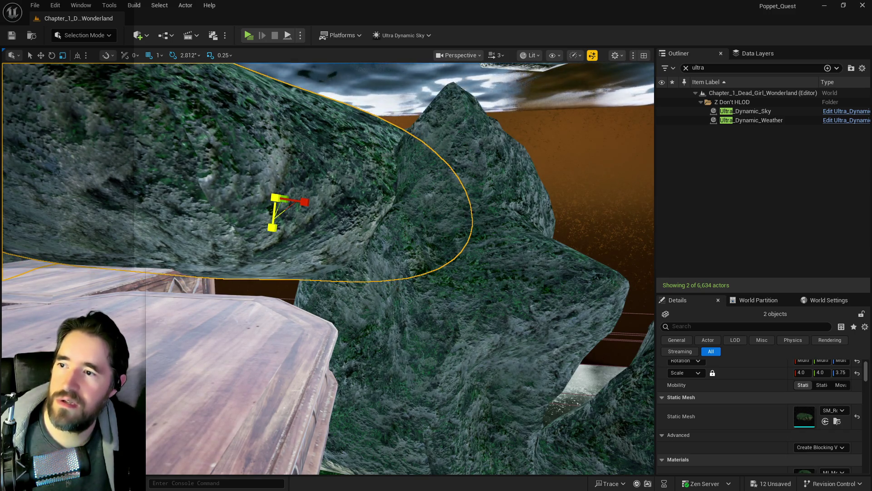
{"action": "left_click_drag", "start_coordinate": [274, 213], "coordinate": [272, 205]}
{"action": "key", "text": "e"}
{"action": "key", "text": "w"}
{"action": "mouse_move", "coordinate": [241, 183]}
{"action": "left_mouse_down"}
{"action": "mouse_move", "coordinate": [241, 168]}
{"action": "mouse_move", "coordinate": [200, 182]}
{"action": "left_mouse_up"}
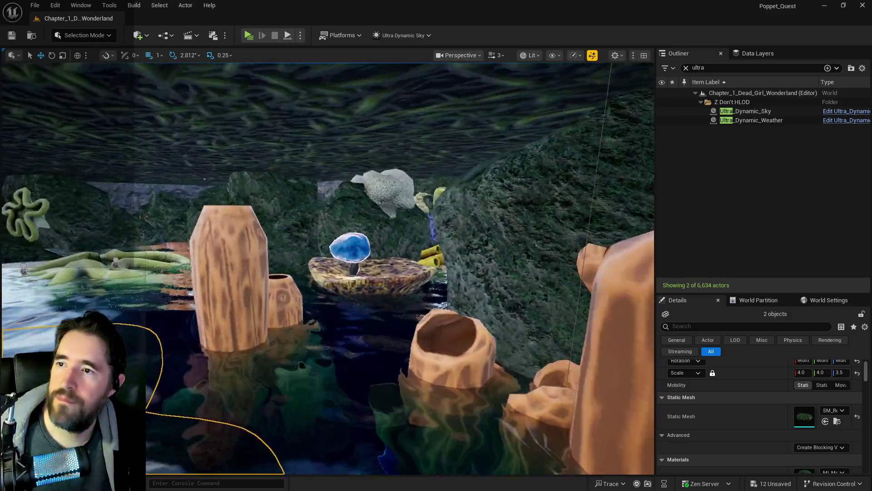
{"action": "left_click_drag", "start_coordinate": [205, 178], "coordinate": [205, 74]}
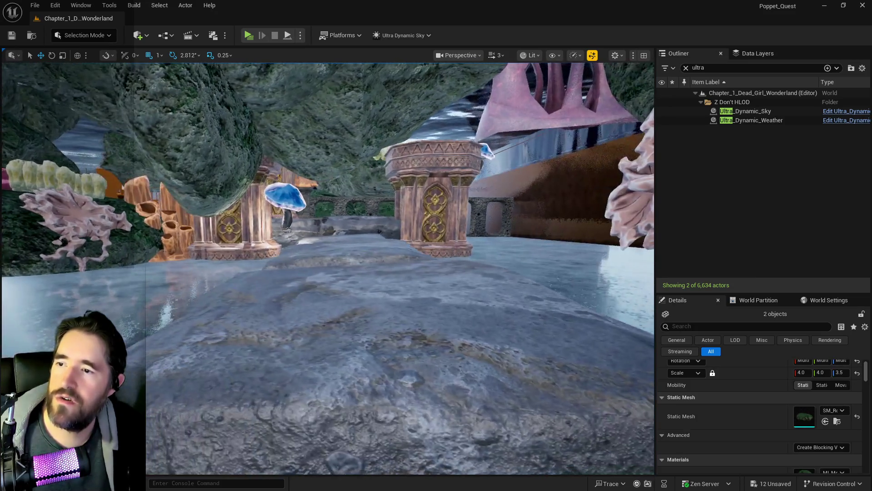
{"action": "left_click", "coordinate": [445, 259]}
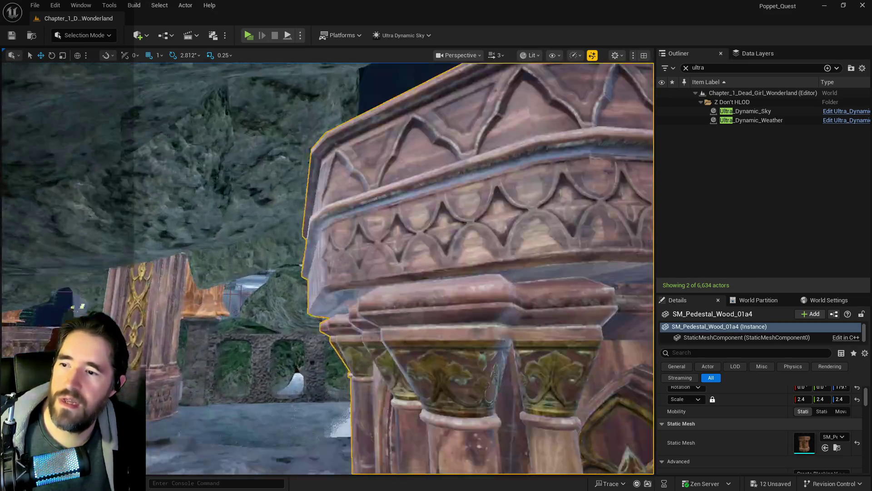
Unlock scale and set SM_Pedestal_Wood_01a5 and 01a6 to 2.4 × 2.4 × 6.0.
{"action": "left_click_drag", "start_coordinate": [445, 259], "coordinate": [445, 259]}
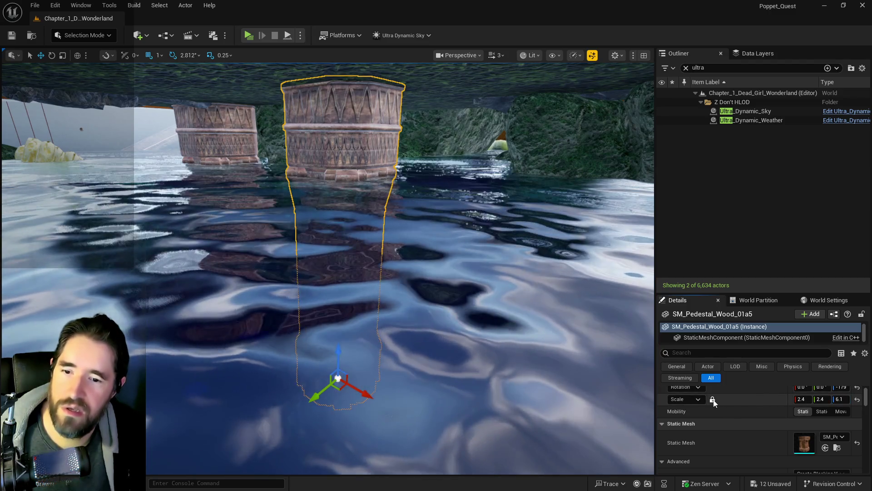
{"action": "left_click", "coordinate": [712, 399]}
{"action": "left_click", "coordinate": [839, 398]}
{"action": "type", "text": "6"}
{"action": "key", "text": "Return"}
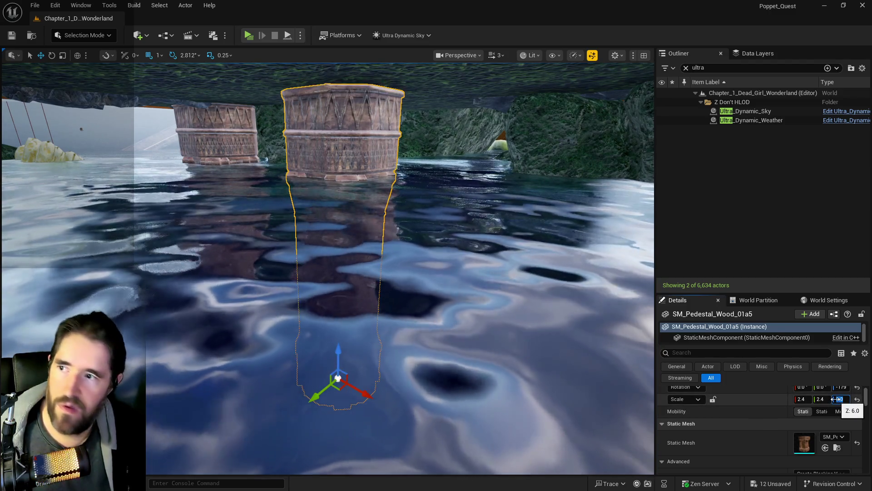
{"action": "left_click_drag", "start_coordinate": [481, 333], "coordinate": [475, 330]}
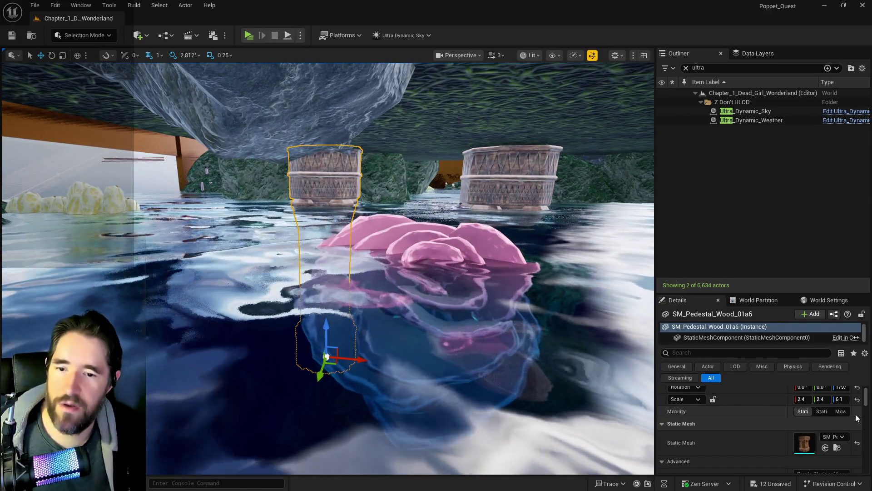
{"action": "left_click", "coordinate": [839, 399]}
{"action": "type", "text": "6"}
{"action": "key", "text": "Return"}
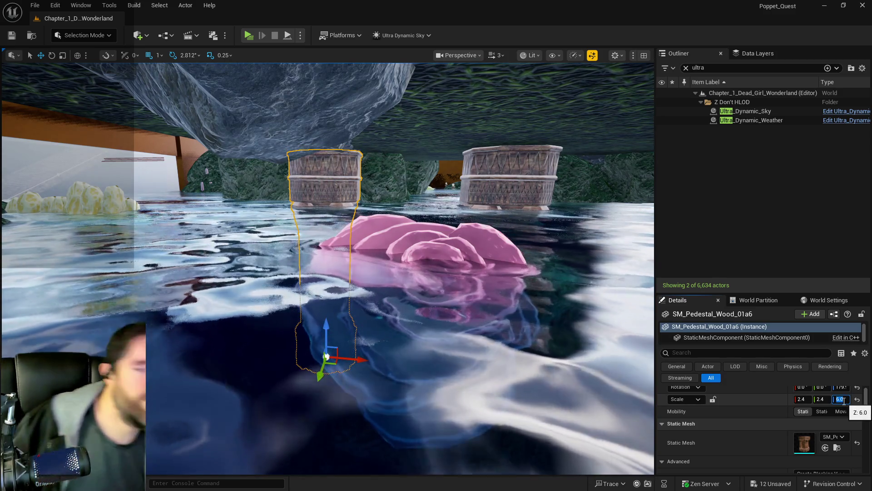
{"action": "mouse_move", "coordinate": [327, 273]}
{"action": "left_mouse_down"}
{"action": "mouse_move", "coordinate": [282, 290]}
{"action": "mouse_move", "coordinate": [327, 268]}
{"action": "left_mouse_up"}
{"action": "scroll", "coordinate": [327, 268], "scroll_direction": "down", "scroll_amount": 3}
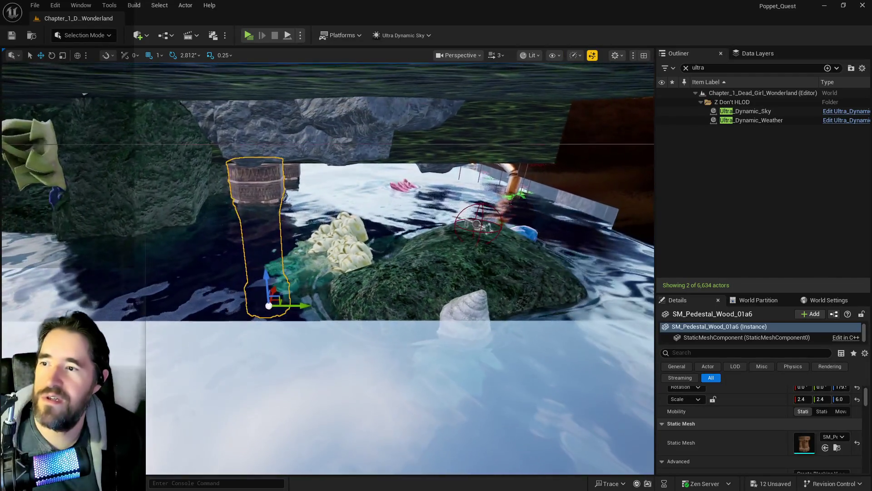
Confirm Scale Z 6.0 on pedestal copies SM_Pedestal_Wood_01a11 and 01a12 standing in the pool.
{"action": "scroll", "coordinate": [416, 314], "scroll_direction": "up", "scroll_amount": 10}
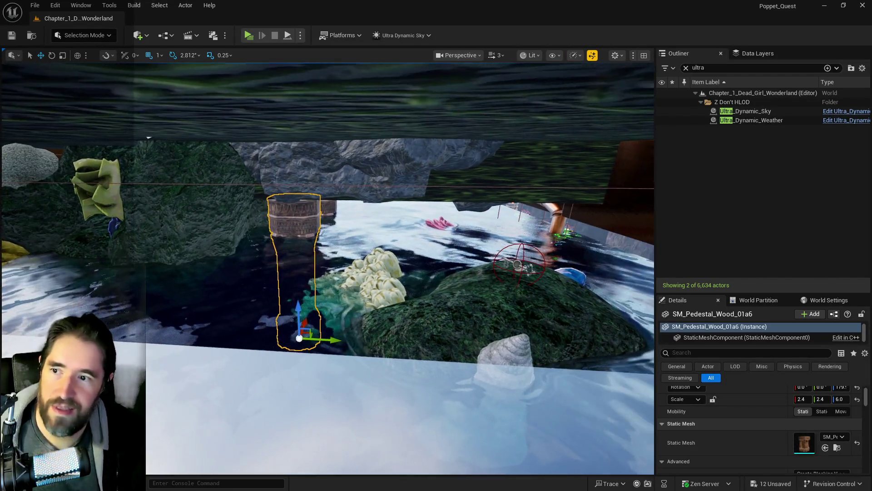
{"action": "scroll", "coordinate": [379, 328], "scroll_direction": "down", "scroll_amount": 5}
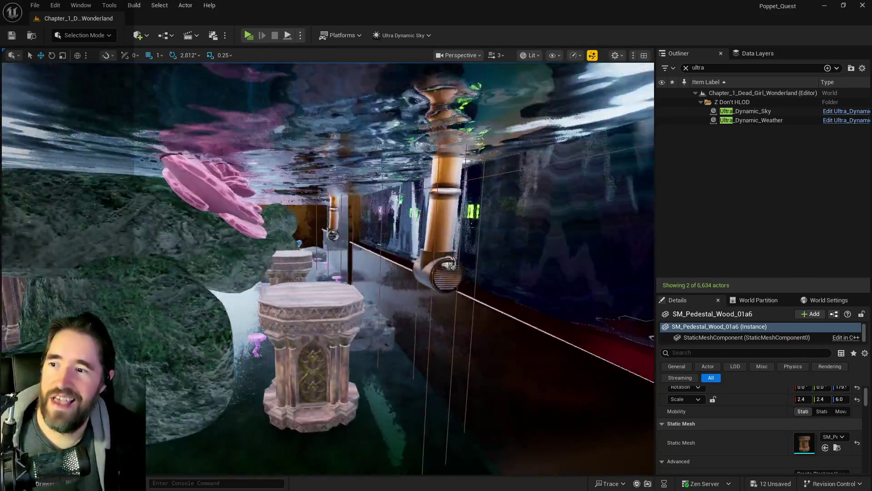
{"action": "mouse_move", "coordinate": [351, 349]}
{"action": "left_mouse_down"}
{"action": "mouse_move", "coordinate": [318, 336]}
{"action": "mouse_move", "coordinate": [291, 345]}
{"action": "mouse_move", "coordinate": [346, 363]}
{"action": "mouse_move", "coordinate": [309, 355]}
{"action": "mouse_move", "coordinate": [327, 359]}
{"action": "left_mouse_up"}
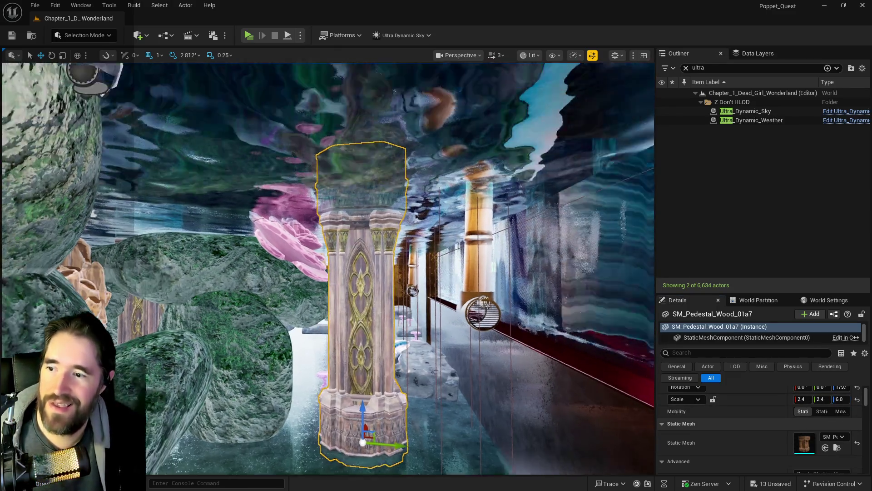
{"action": "left_click_drag", "start_coordinate": [327, 268], "coordinate": [323, 236]}
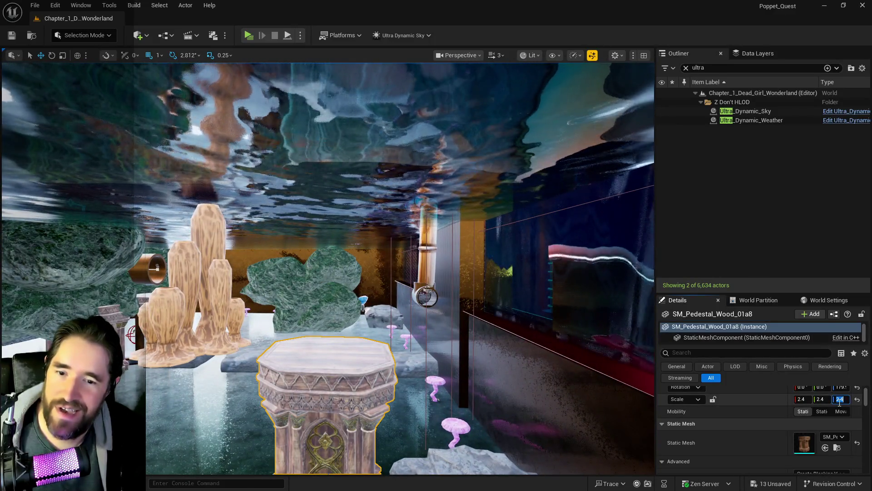
{"action": "key", "text": "Return"}
{"action": "mouse_move", "coordinate": [327, 272]}
{"action": "left_mouse_down"}
{"action": "mouse_move", "coordinate": [328, 186]}
{"action": "mouse_move", "coordinate": [328, 241]}
{"action": "mouse_move", "coordinate": [318, 236]}
{"action": "mouse_move", "coordinate": [318, 219]}
{"action": "mouse_move", "coordinate": [327, 236]}
{"action": "mouse_move", "coordinate": [327, 209]}
{"action": "mouse_move", "coordinate": [341, 209]}
{"action": "mouse_move", "coordinate": [465, 377]}
{"action": "mouse_move", "coordinate": [241, 341]}
{"action": "mouse_move", "coordinate": [240, 257]}
{"action": "mouse_move", "coordinate": [103, 184]}
{"action": "left_mouse_up"}
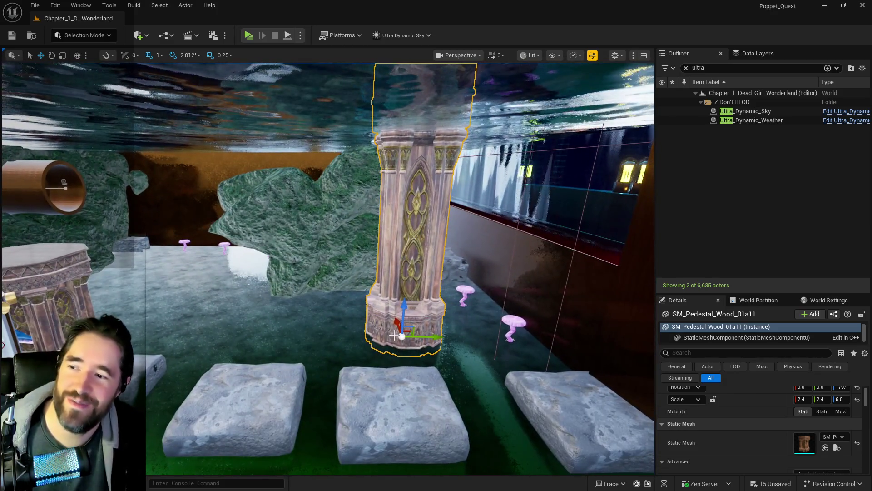
{"action": "key", "text": "f"}
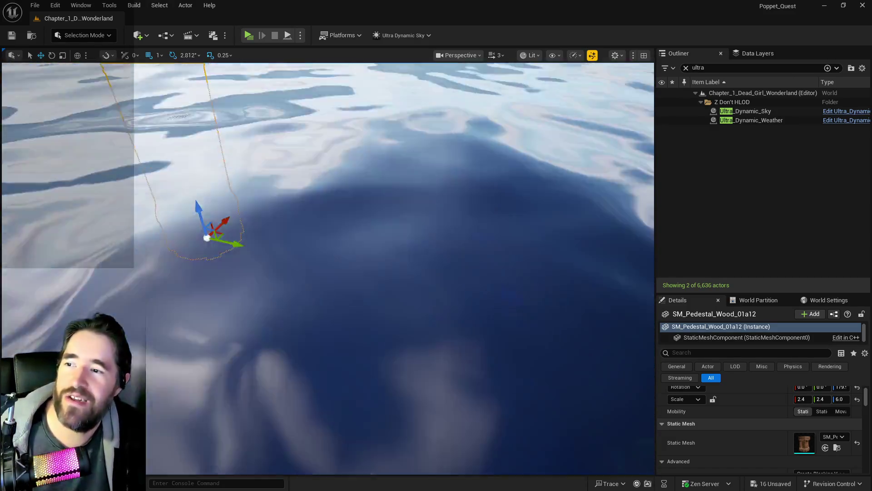
Move the tall pedestal farther back toward the pool wall.
{"action": "key", "text": "f"}
{"action": "left_click_drag", "start_coordinate": [403, 373], "coordinate": [433, 357]}
{"action": "left_click_drag", "start_coordinate": [369, 387], "coordinate": [349, 382]}
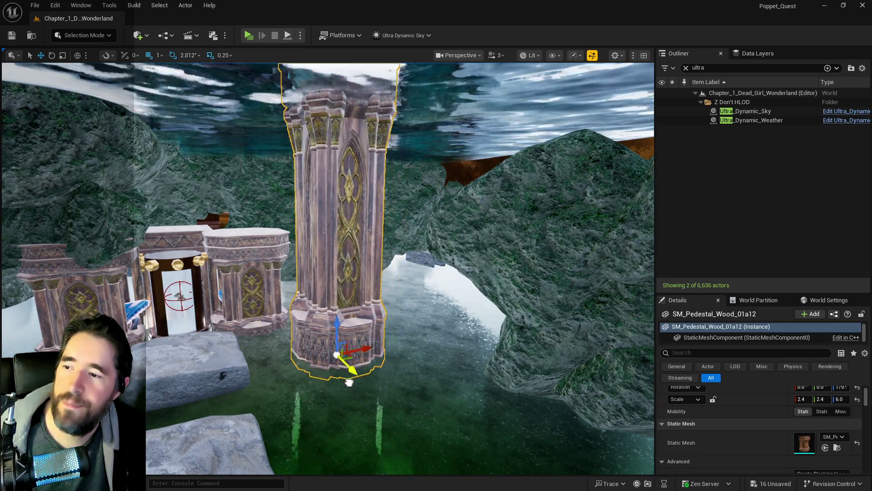
{"action": "left_click_drag", "start_coordinate": [283, 341], "coordinate": [282, 341]}
{"action": "left_click_drag", "start_coordinate": [273, 418], "coordinate": [273, 418]}
Duplicate it as SM_Pedestal_Wood_01a13 and place the copy beside the rocky passage near the round pipe.
{"action": "left_click_drag", "start_coordinate": [325, 369], "coordinate": [578, 388]}
{"action": "key", "text": "f"}
{"action": "left_click_drag", "start_coordinate": [430, 313], "coordinate": [437, 332]}
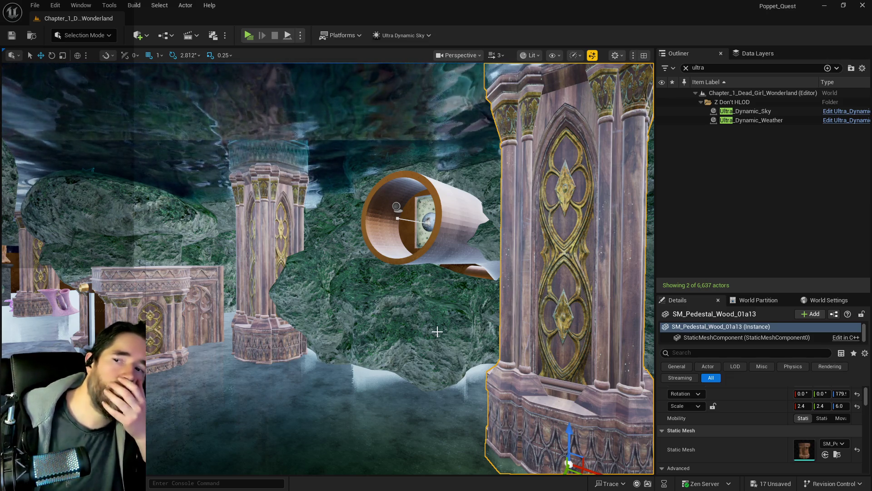
{"action": "left_click_drag", "start_coordinate": [356, 451], "coordinate": [359, 437]}
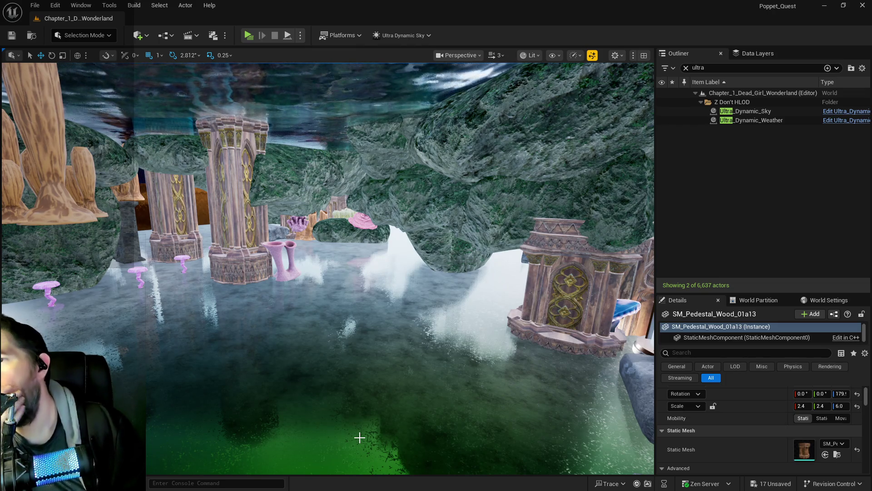
{"action": "key", "text": "f"}
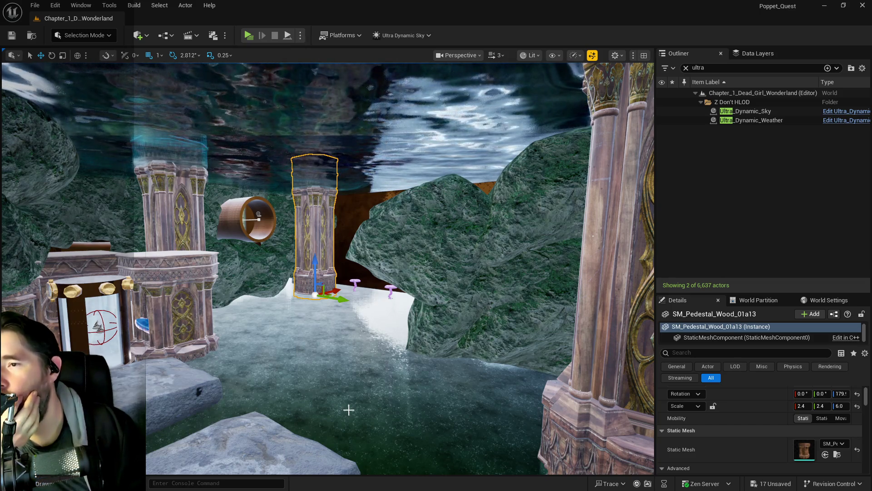
{"action": "left_click", "coordinate": [339, 378]}
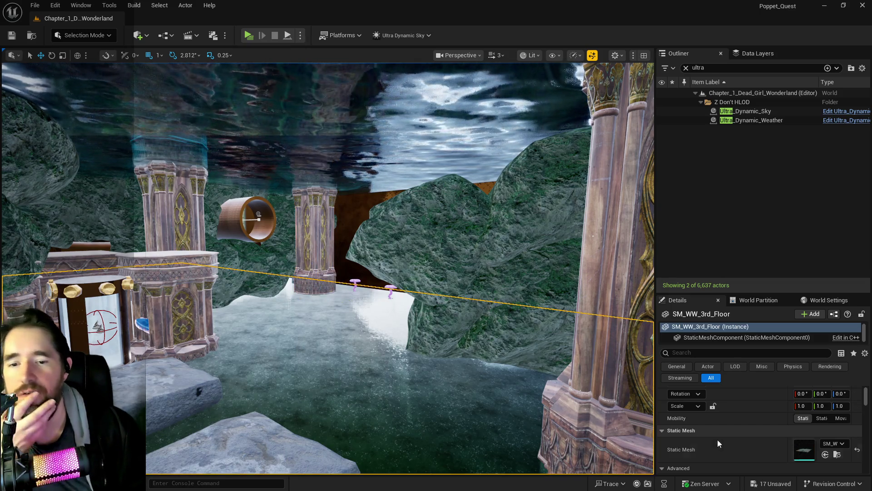
Assign green MI_EP metal instances to Element 0 and Element 1 of SM_Pedestal_Wood_01a13.
{"action": "scroll", "coordinate": [807, 449], "scroll_direction": "down", "scroll_amount": 3}
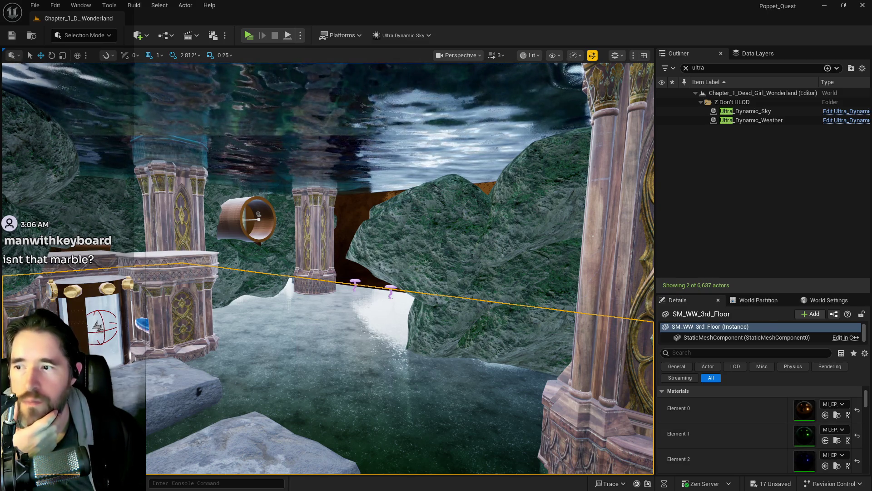
{"action": "left_click", "coordinate": [315, 227]}
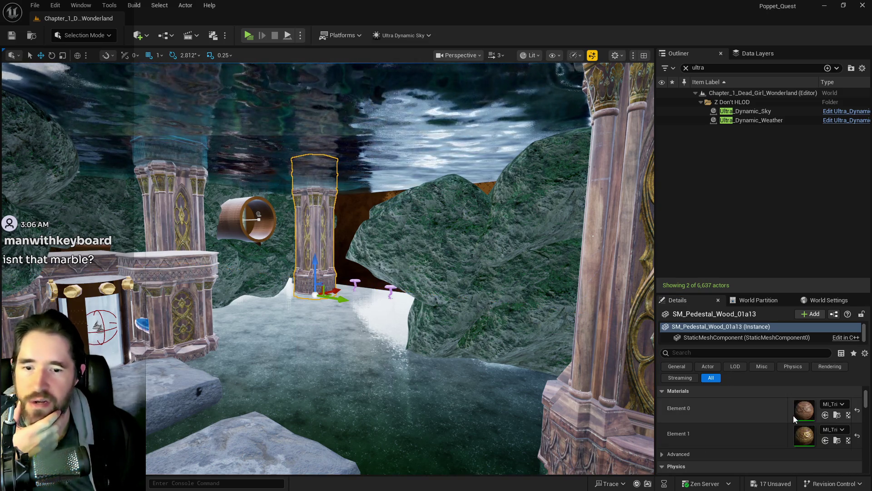
{"action": "left_click", "coordinate": [825, 415]}
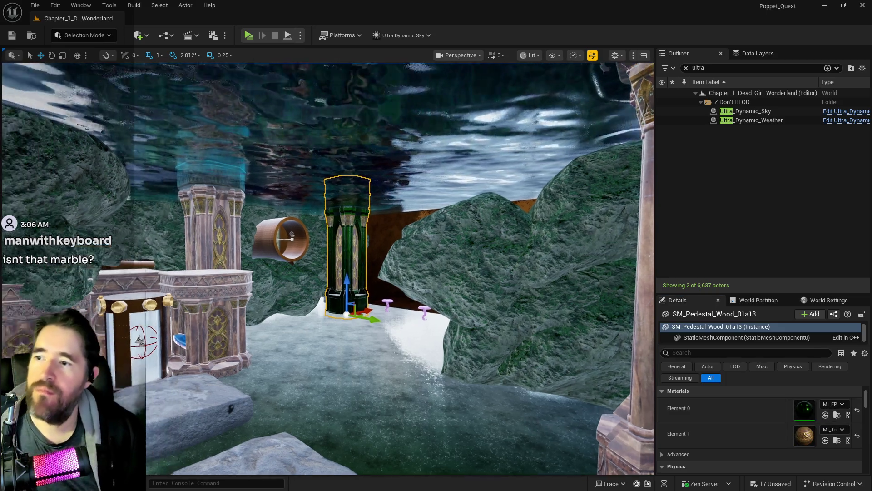
{"action": "key", "text": "f"}
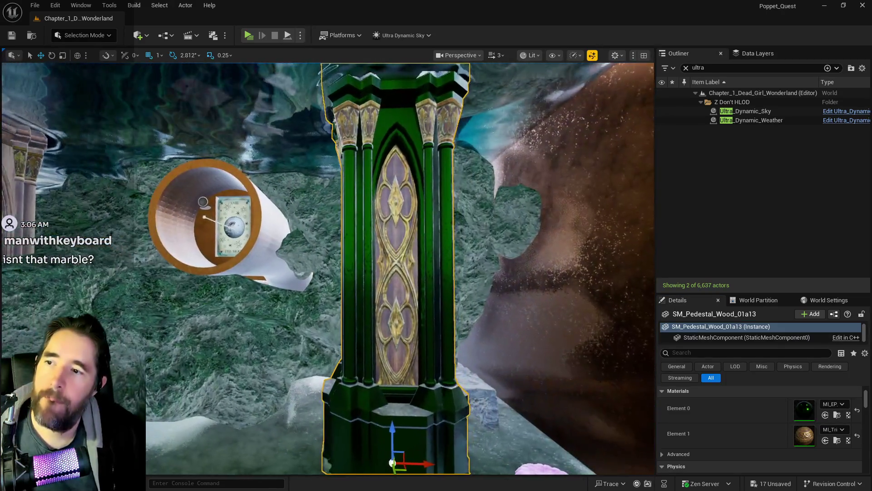
{"action": "scroll", "coordinate": [400, 268], "scroll_direction": "down", "scroll_amount": 5}
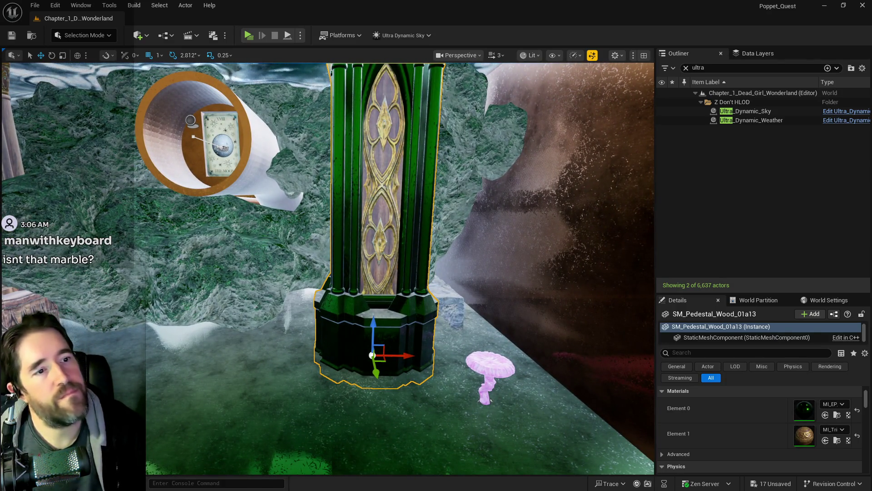
{"action": "left_click", "coordinate": [825, 441]}
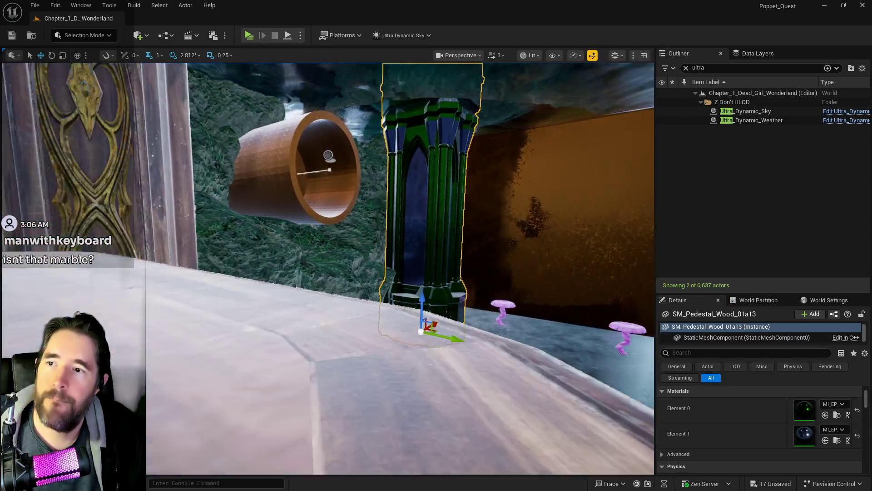
{"action": "mouse_move", "coordinate": [400, 268]}
{"action": "left_mouse_down"}
{"action": "mouse_move", "coordinate": [318, 270]}
{"action": "mouse_move", "coordinate": [318, 302]}
{"action": "left_mouse_up"}
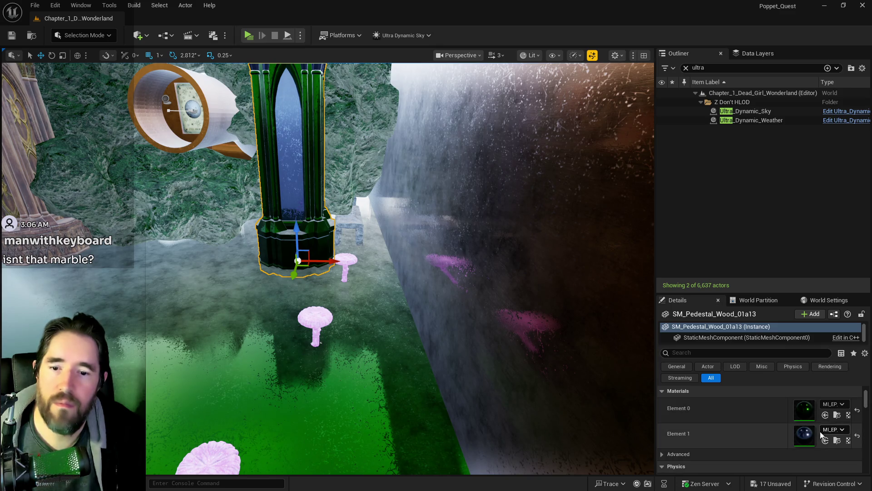
{"action": "mouse_move", "coordinate": [390, 317]}
{"action": "left_mouse_down"}
{"action": "mouse_move", "coordinate": [370, 292]}
{"action": "mouse_move", "coordinate": [363, 300]}
{"action": "mouse_move", "coordinate": [336, 286]}
{"action": "mouse_move", "coordinate": [350, 284]}
{"action": "mouse_move", "coordinate": [313, 284]}
{"action": "mouse_move", "coordinate": [334, 284]}
{"action": "left_mouse_up"}
Copy the green pedestal's MI_EP metal materials onto SM_Pedestal_Wood_01a12's Element 0 and Element 1.
{"action": "left_click", "coordinate": [253, 289]}
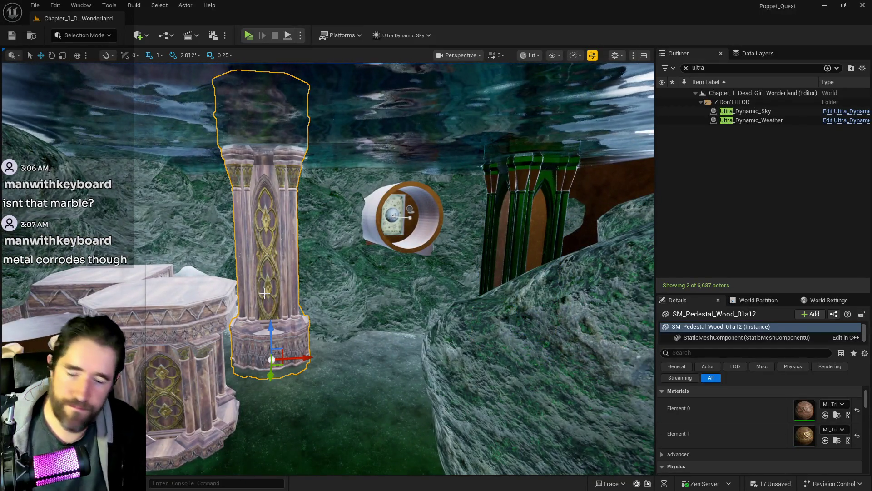
{"action": "mouse_move", "coordinate": [275, 296]}
{"action": "left_mouse_down"}
{"action": "mouse_move", "coordinate": [288, 291]}
{"action": "mouse_move", "coordinate": [293, 266]}
{"action": "mouse_move", "coordinate": [261, 288]}
{"action": "mouse_move", "coordinate": [292, 301]}
{"action": "mouse_move", "coordinate": [336, 293]}
{"action": "mouse_move", "coordinate": [325, 295]}
{"action": "left_mouse_up"}
{"action": "mouse_move", "coordinate": [399, 217]}
{"action": "left_mouse_down"}
{"action": "mouse_move", "coordinate": [391, 227]}
{"action": "mouse_move", "coordinate": [384, 220]}
{"action": "mouse_move", "coordinate": [400, 220]}
{"action": "mouse_move", "coordinate": [390, 220]}
{"action": "mouse_move", "coordinate": [391, 232]}
{"action": "mouse_move", "coordinate": [386, 218]}
{"action": "mouse_move", "coordinate": [347, 219]}
{"action": "mouse_move", "coordinate": [561, 256]}
{"action": "left_mouse_up"}
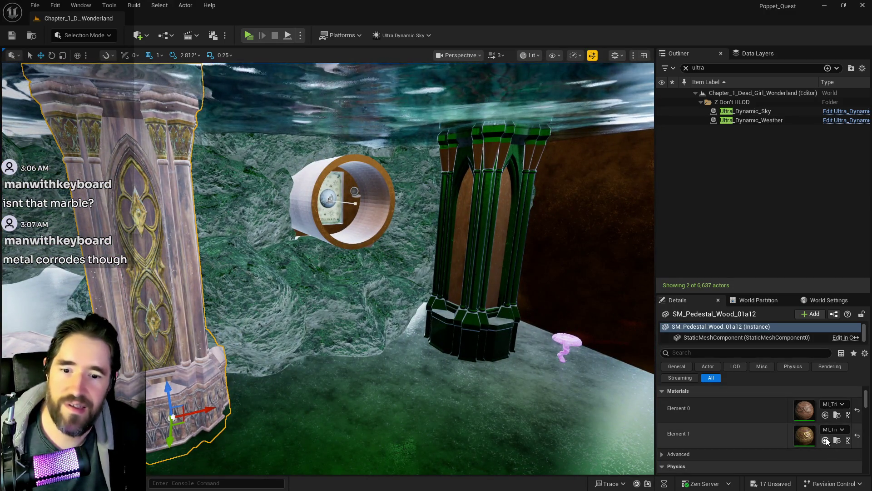
{"action": "left_click", "coordinate": [517, 338]}
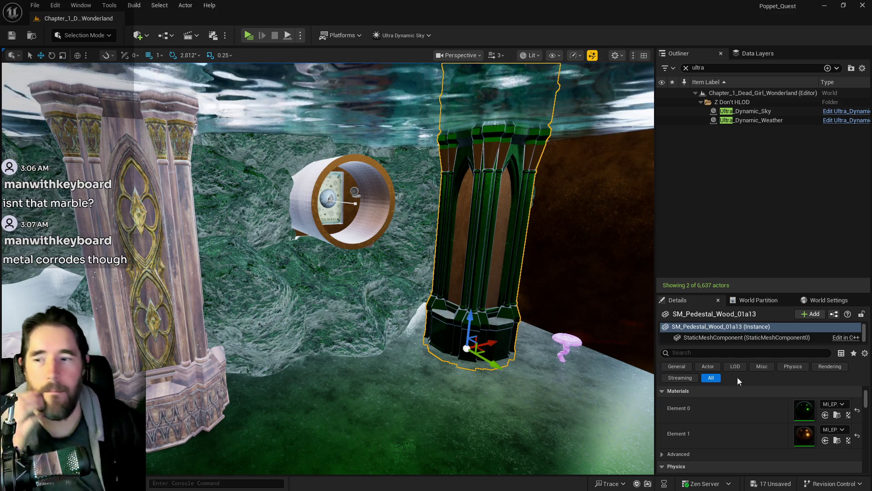
{"action": "left_click_drag", "start_coordinate": [506, 398], "coordinate": [454, 396]}
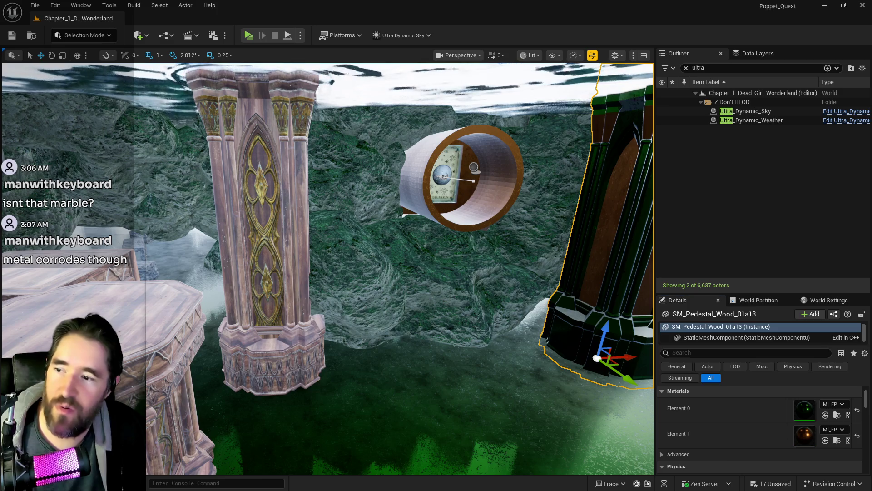
{"action": "key", "text": "ctrl+z"}
{"action": "left_click", "coordinate": [826, 414]}
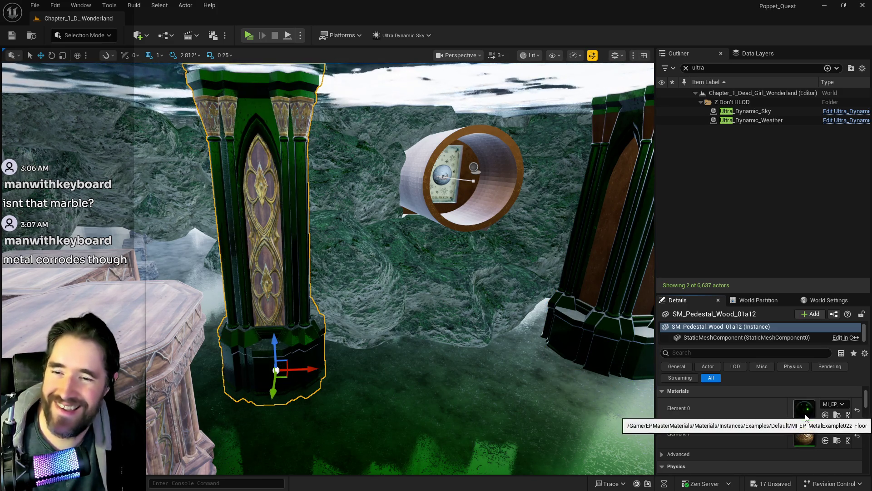
{"action": "left_click", "coordinate": [586, 277]}
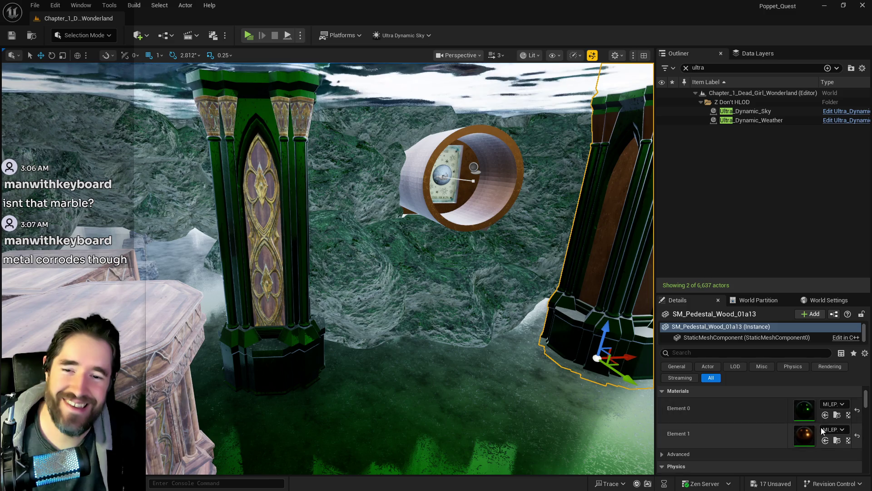
{"action": "left_click", "coordinate": [302, 292]}
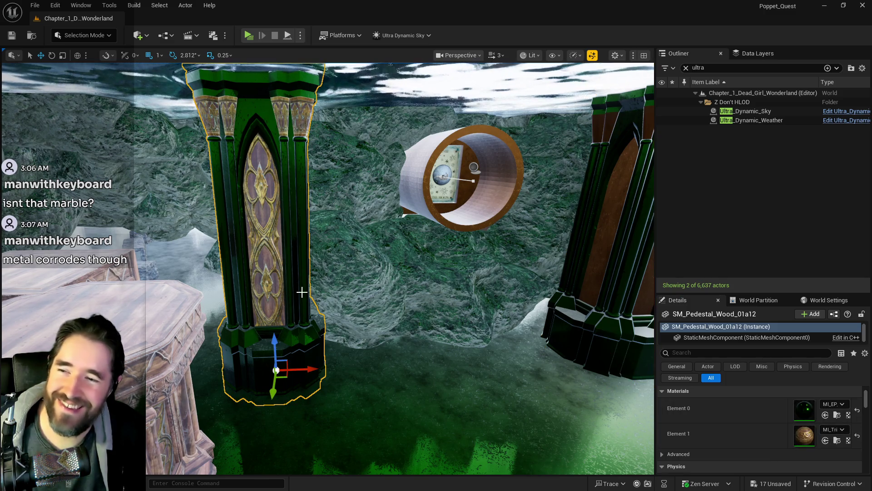
{"action": "left_click", "coordinate": [825, 440]}
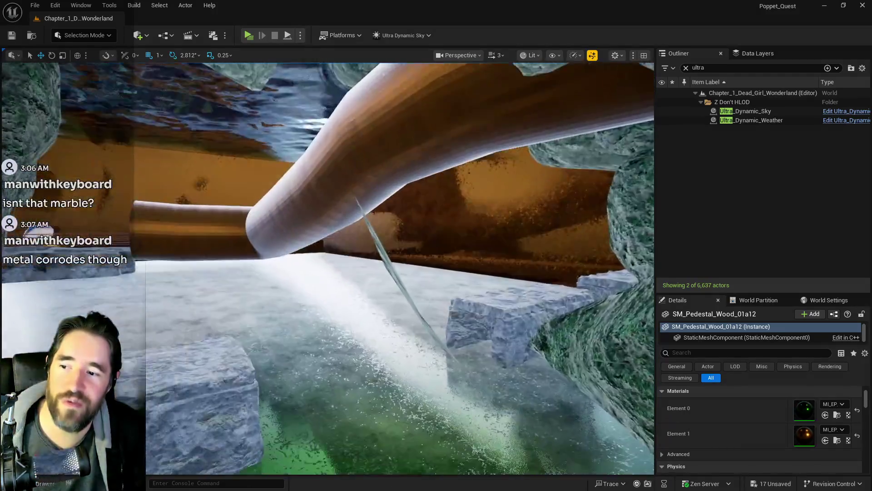
Pull back to the grassy garden by the rock wall and select SM_Rock58.
{"action": "scroll", "coordinate": [356, 285], "scroll_direction": "down", "scroll_amount": 5}
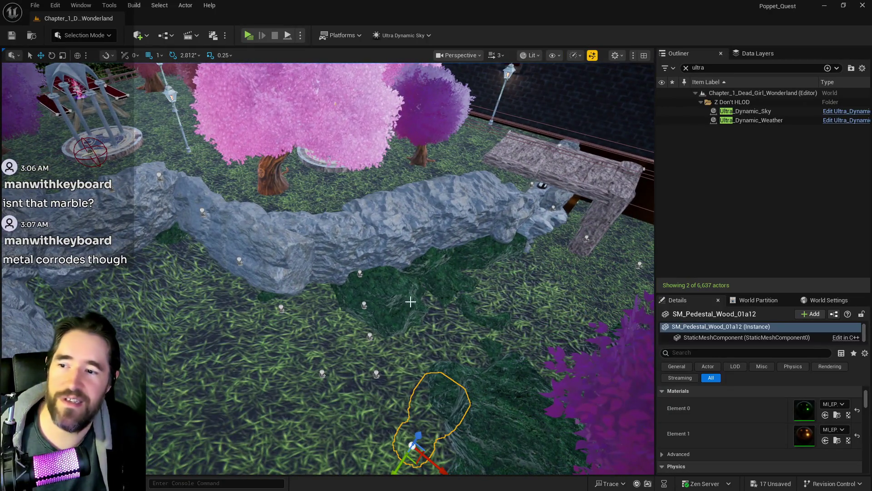
{"action": "left_click", "coordinate": [399, 296]}
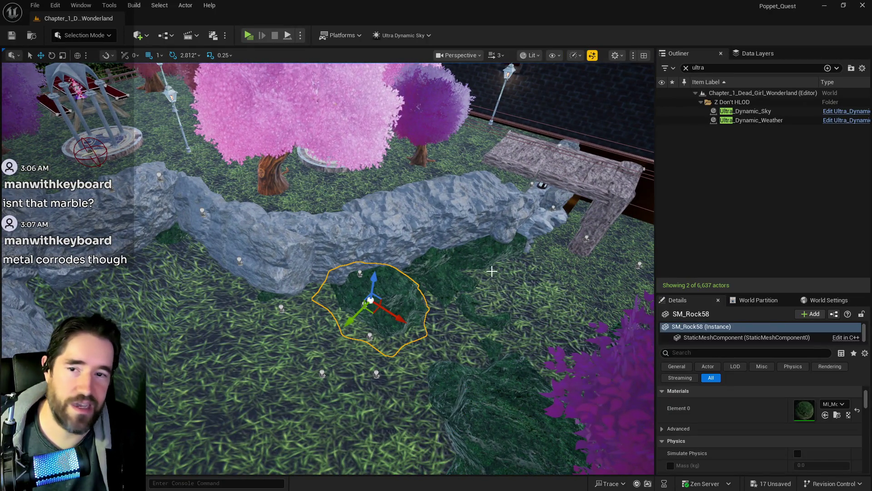
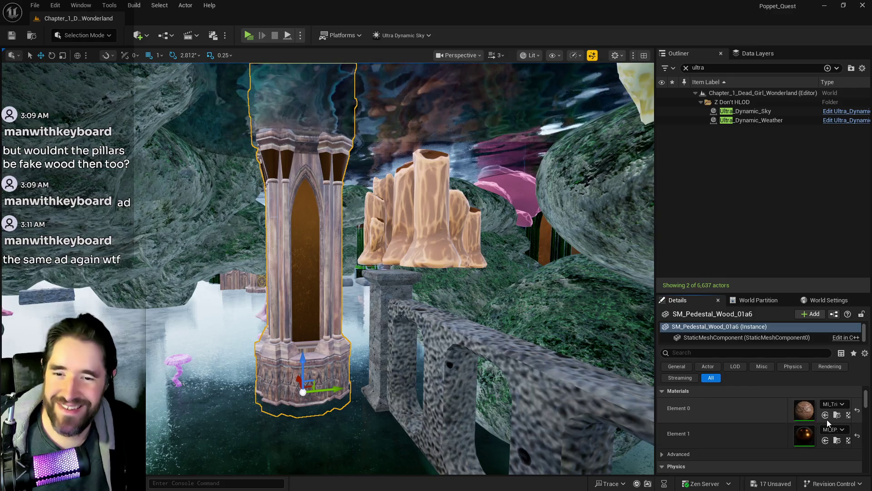
Set the pedestal's Element 0 to the green MI_EP material, then select a green pillar.
{"action": "left_click", "coordinate": [826, 415]}
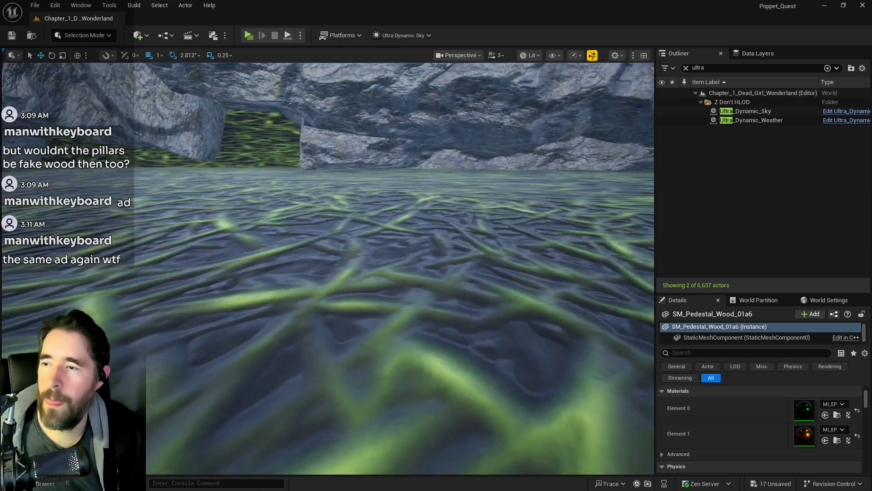
{"action": "key", "text": "s"}
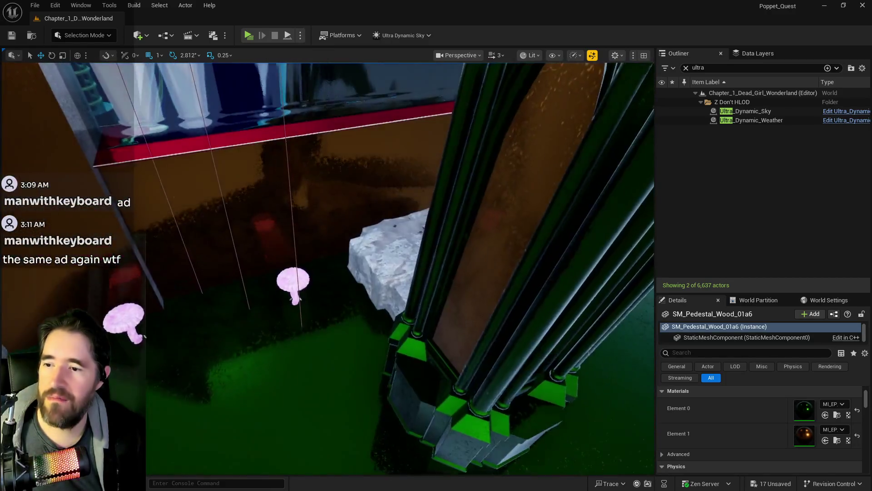
{"action": "key", "text": "s"}
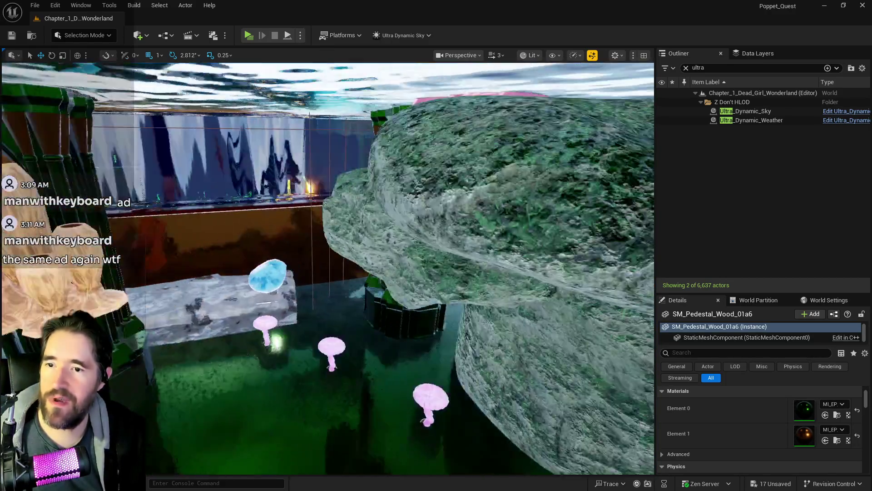
{"action": "key", "text": "s"}
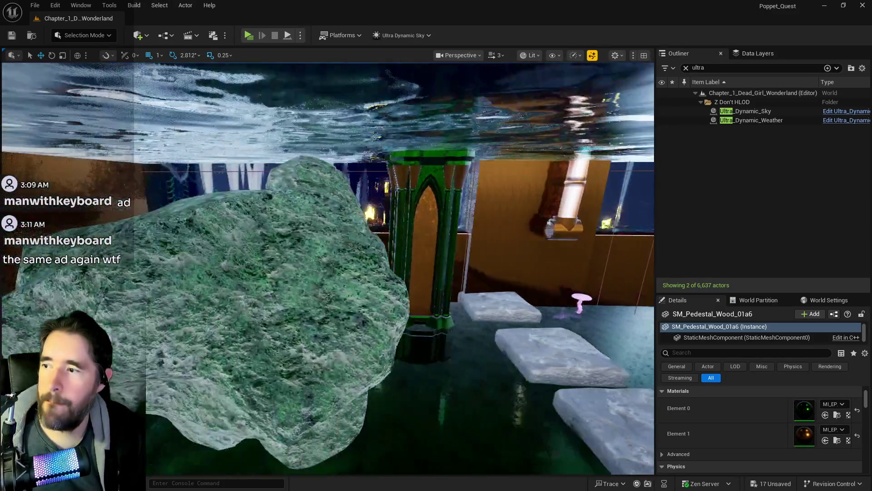
{"action": "key", "text": "s"}
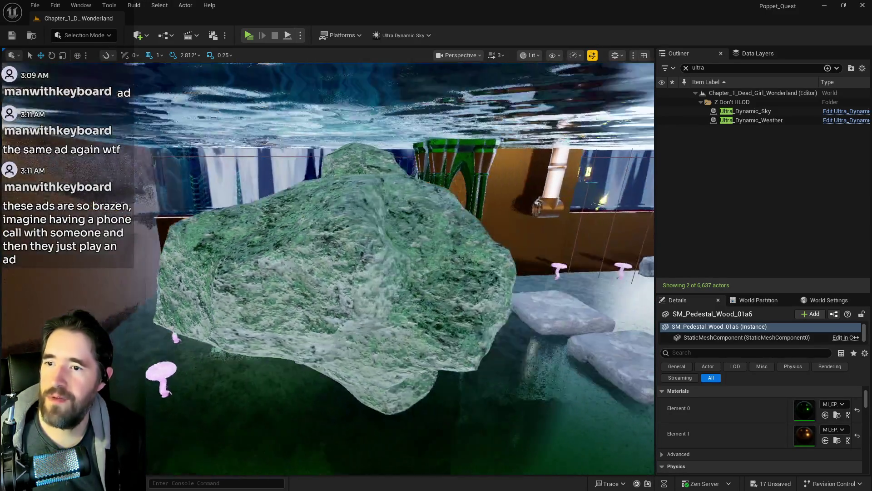
{"action": "left_click", "coordinate": [371, 223]}
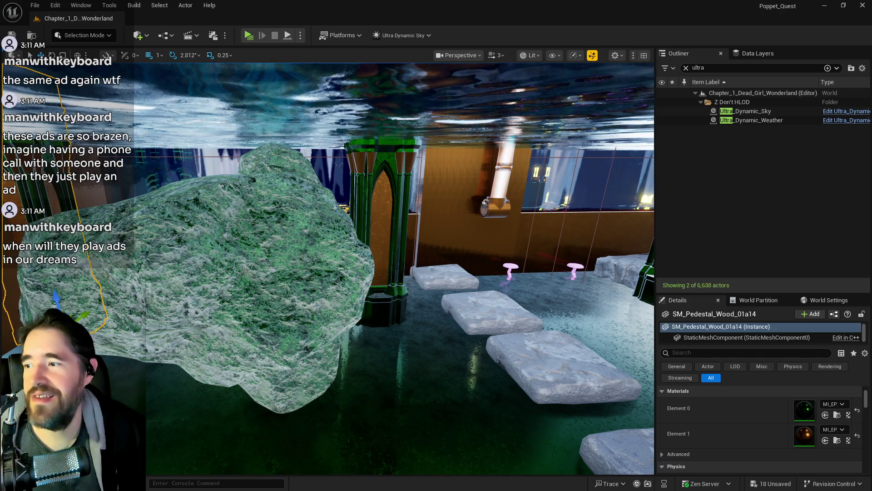
Shift the selected green pillar slightly to the right along X.
{"action": "key", "text": "a"}
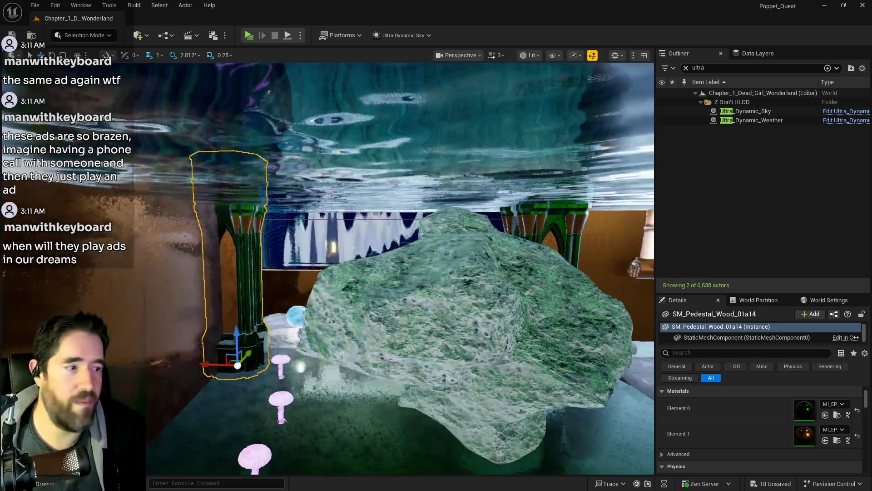
{"action": "key", "text": "a"}
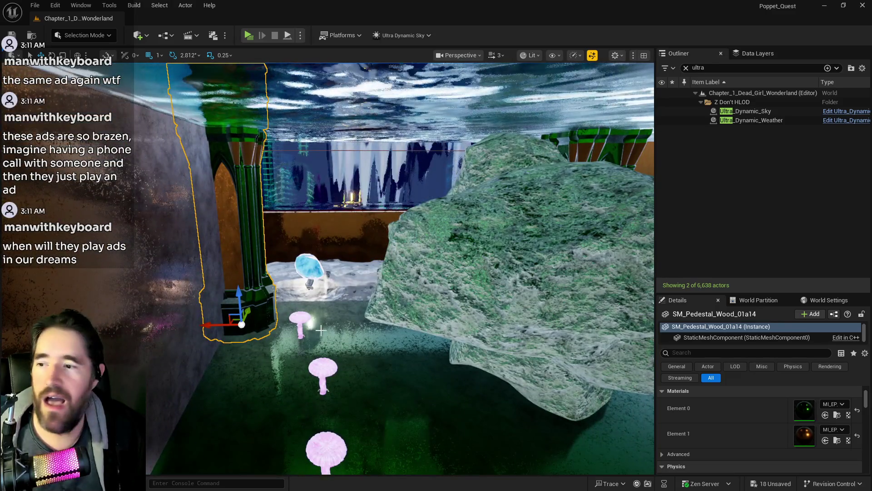
{"action": "left_click_drag", "start_coordinate": [217, 328], "coordinate": [245, 328]}
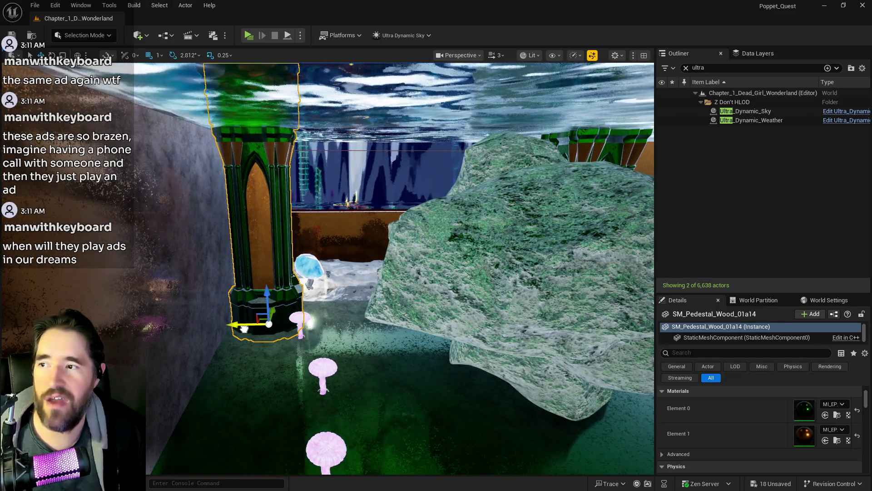
{"action": "key", "text": "w"}
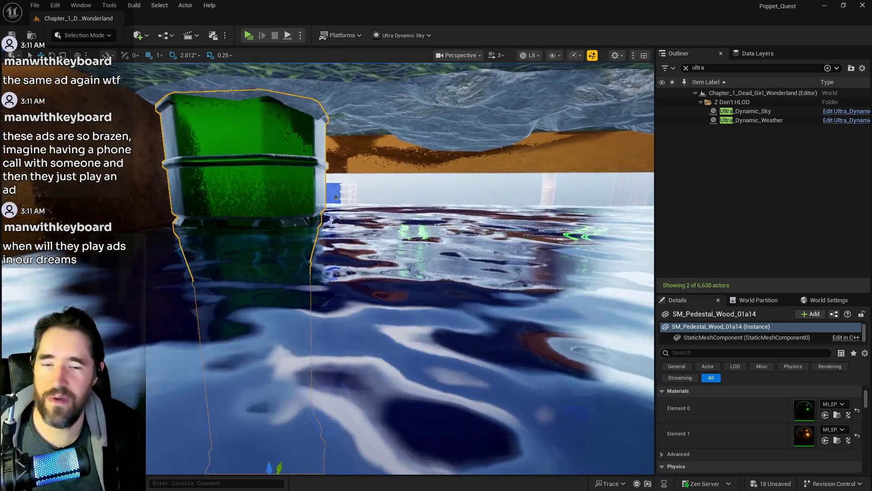
{"action": "key", "text": "w"}
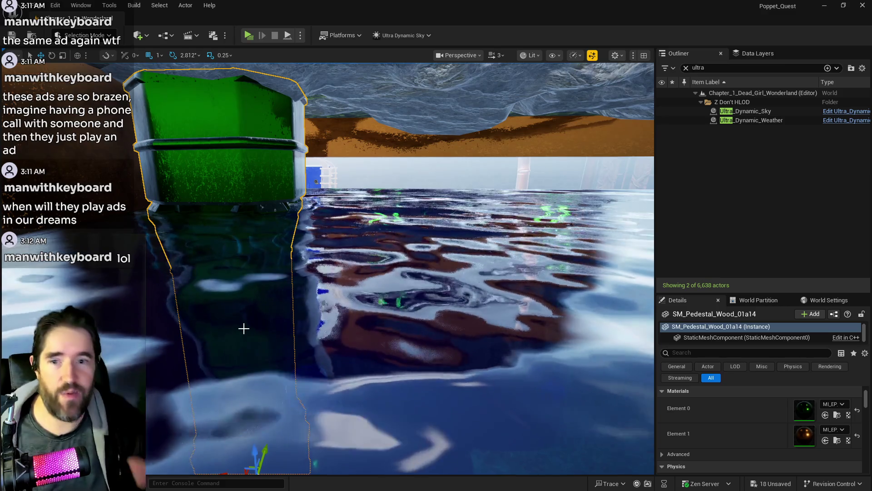
Select pillar SM_Pedestal_Wood_01a7 beside the coral rock.
{"action": "key", "text": "s"}
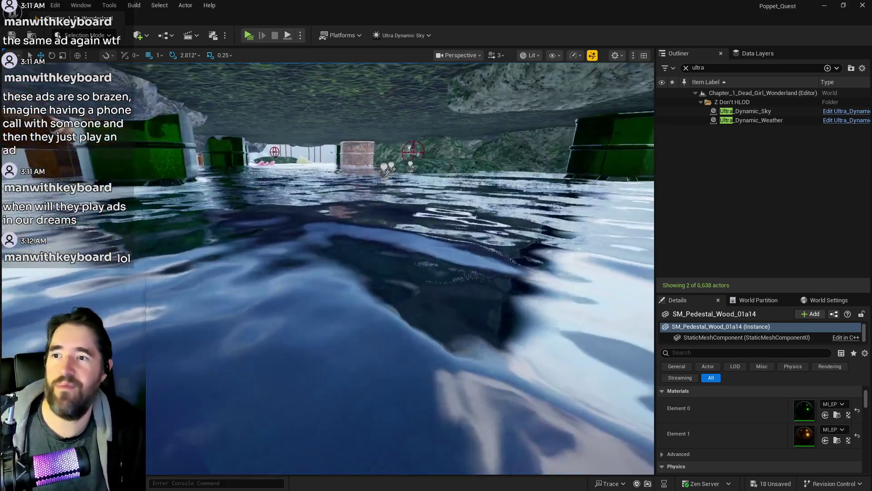
{"action": "key", "text": "w"}
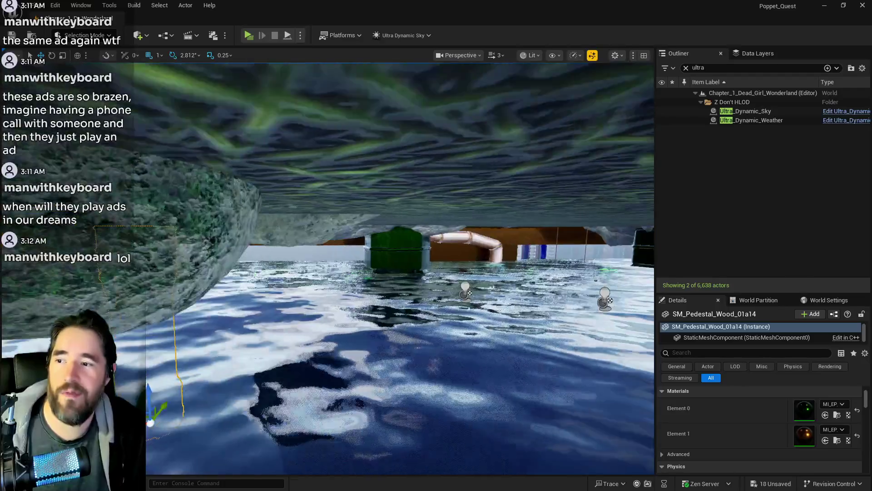
{"action": "key", "text": "d"}
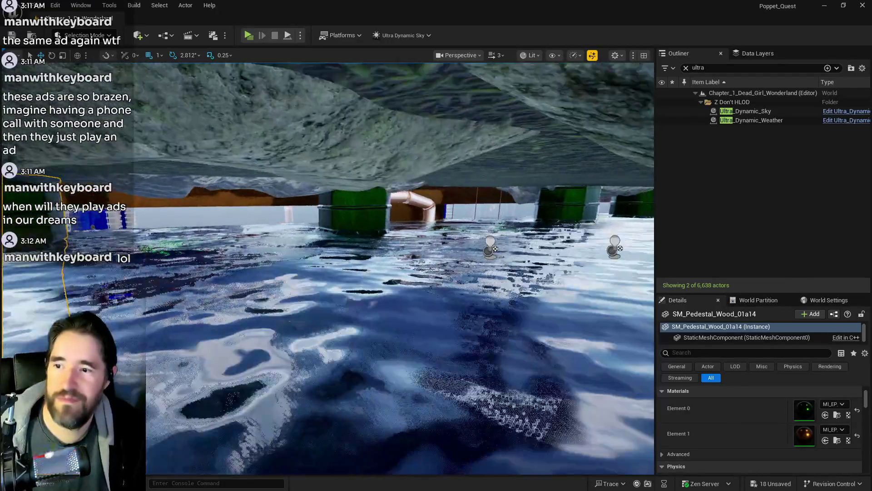
{"action": "key", "text": "w"}
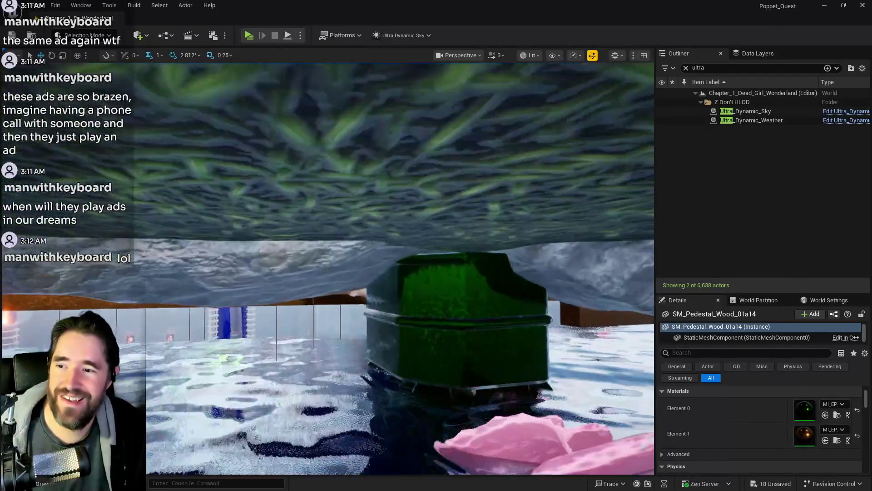
{"action": "key", "text": "a"}
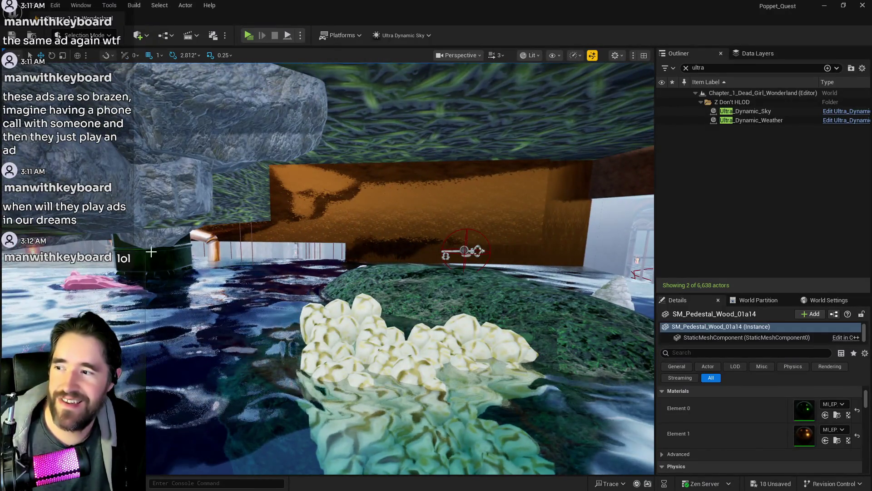
{"action": "key", "text": "d"}
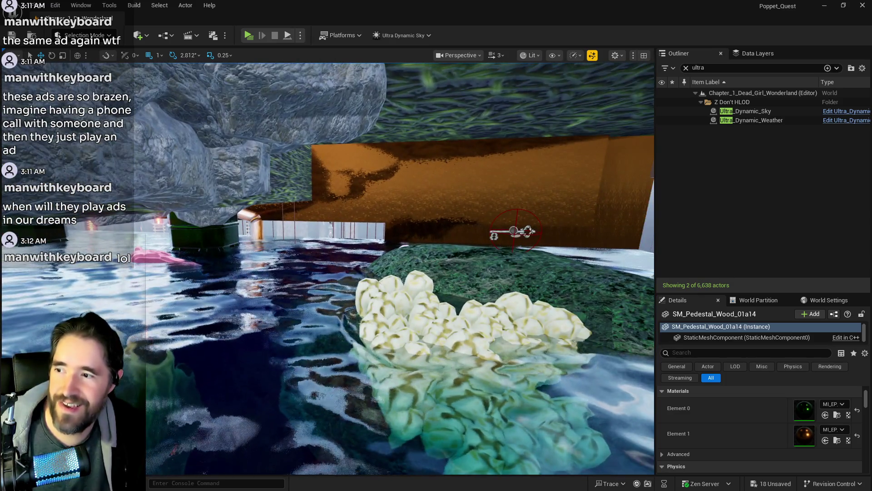
{"action": "left_click", "coordinate": [210, 255]}
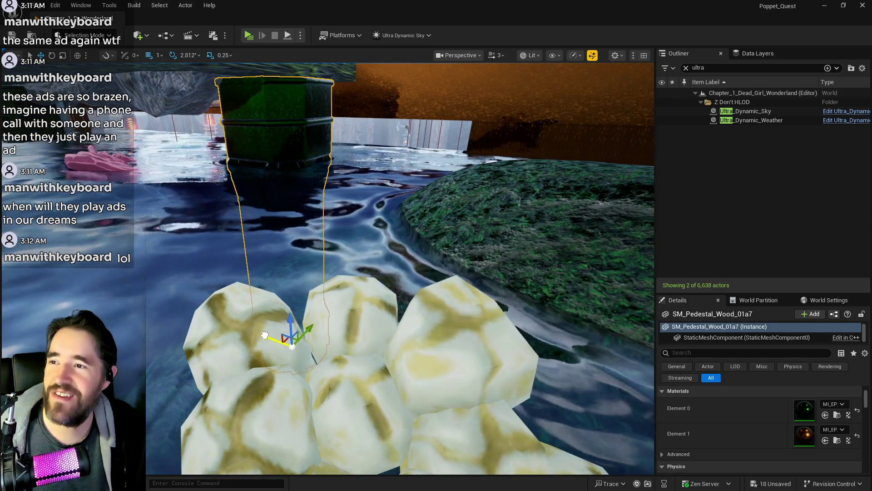
Duplicate the pillar, move the copy left and stretch it to 2.4 × 2.4 × 7.75.
{"action": "mouse_move", "coordinate": [267, 335]}
{"action": "left_mouse_down"}
{"action": "mouse_move", "coordinate": [346, 332]}
{"action": "mouse_move", "coordinate": [314, 338]}
{"action": "left_mouse_up"}
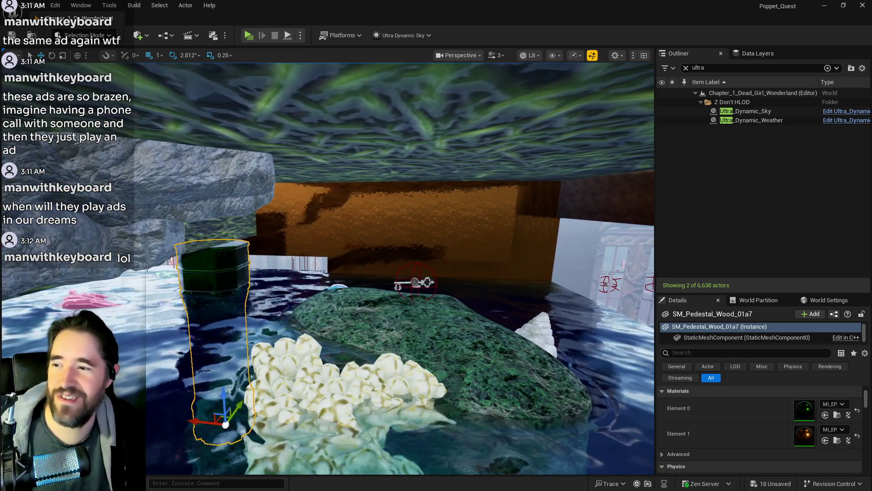
{"action": "left_click_drag", "start_coordinate": [256, 360], "coordinate": [280, 347]}
{"action": "left_click_drag", "start_coordinate": [352, 354], "coordinate": [352, 349]}
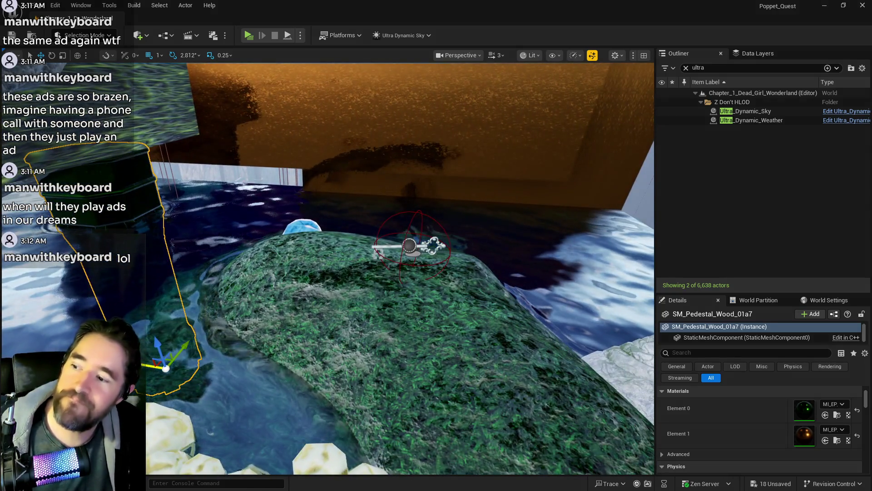
{"action": "left_click_drag", "start_coordinate": [166, 368], "coordinate": [399, 377]}
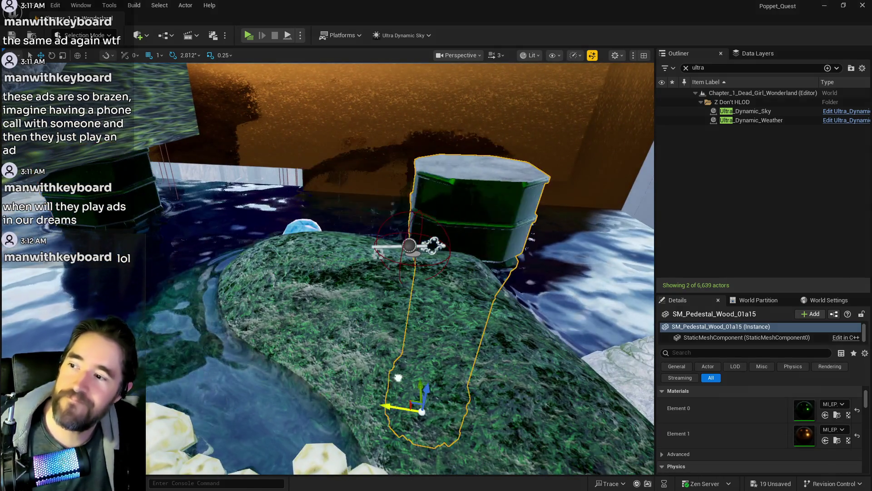
{"action": "mouse_move", "coordinate": [477, 392]}
{"action": "left_mouse_down"}
{"action": "mouse_move", "coordinate": [355, 402]}
{"action": "mouse_move", "coordinate": [291, 418]}
{"action": "mouse_move", "coordinate": [293, 409]}
{"action": "mouse_move", "coordinate": [522, 455]}
{"action": "mouse_move", "coordinate": [536, 409]}
{"action": "mouse_move", "coordinate": [272, 409]}
{"action": "mouse_move", "coordinate": [136, 364]}
{"action": "mouse_move", "coordinate": [318, 273]}
{"action": "mouse_move", "coordinate": [341, 295]}
{"action": "mouse_move", "coordinate": [363, 272]}
{"action": "mouse_move", "coordinate": [399, 268]}
{"action": "mouse_move", "coordinate": [272, 277]}
{"action": "mouse_move", "coordinate": [318, 273]}
{"action": "mouse_move", "coordinate": [309, 282]}
{"action": "mouse_move", "coordinate": [339, 287]}
{"action": "mouse_move", "coordinate": [533, 410]}
{"action": "left_mouse_up"}
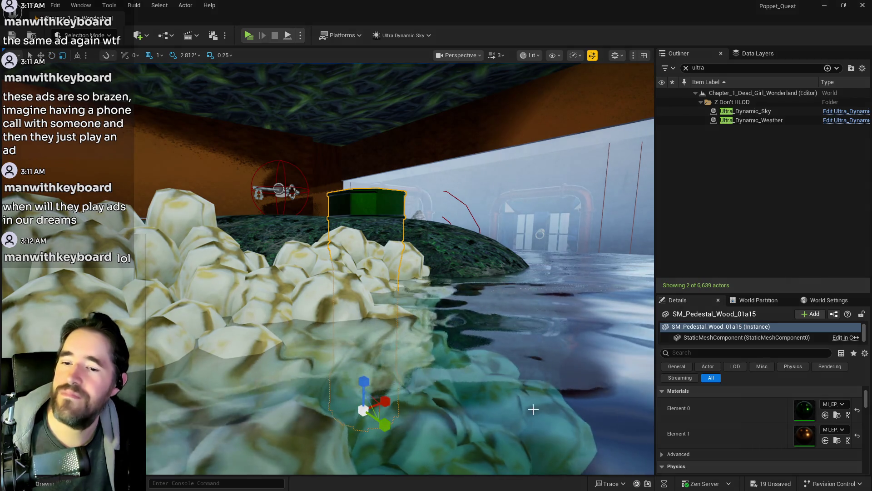
{"action": "scroll", "coordinate": [763, 455], "scroll_direction": "up", "scroll_amount": 3}
{"action": "mouse_move", "coordinate": [365, 381]}
{"action": "left_mouse_down"}
{"action": "mouse_move", "coordinate": [365, 338]}
{"action": "mouse_move", "coordinate": [314, 371]}
{"action": "mouse_move", "coordinate": [318, 334]}
{"action": "mouse_move", "coordinate": [338, 307]}
{"action": "mouse_move", "coordinate": [338, 315]}
{"action": "left_mouse_up"}
Nudge pipe SM_Pipe_3_Way5 and its knobs into place, then save the level.
{"action": "left_click", "coordinate": [356, 330]}
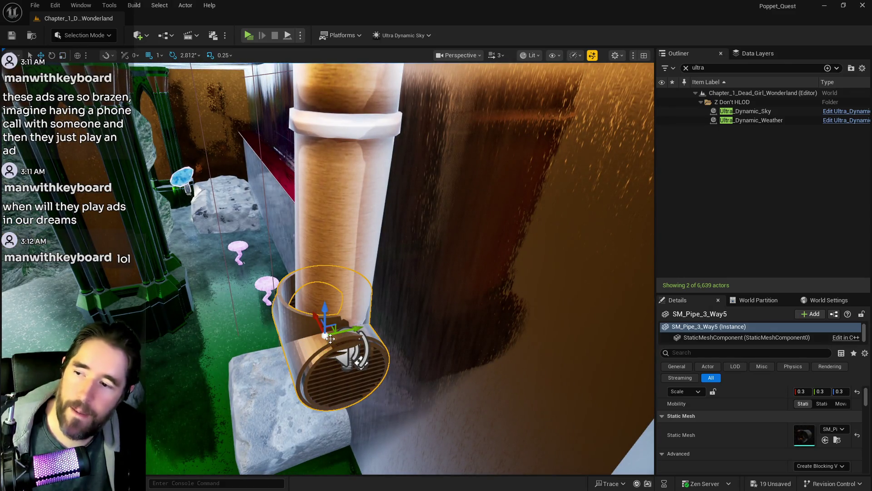
{"action": "mouse_move", "coordinate": [356, 331]}
{"action": "left_mouse_down"}
{"action": "mouse_move", "coordinate": [345, 318]}
{"action": "mouse_move", "coordinate": [409, 308]}
{"action": "mouse_move", "coordinate": [396, 279]}
{"action": "left_mouse_up"}
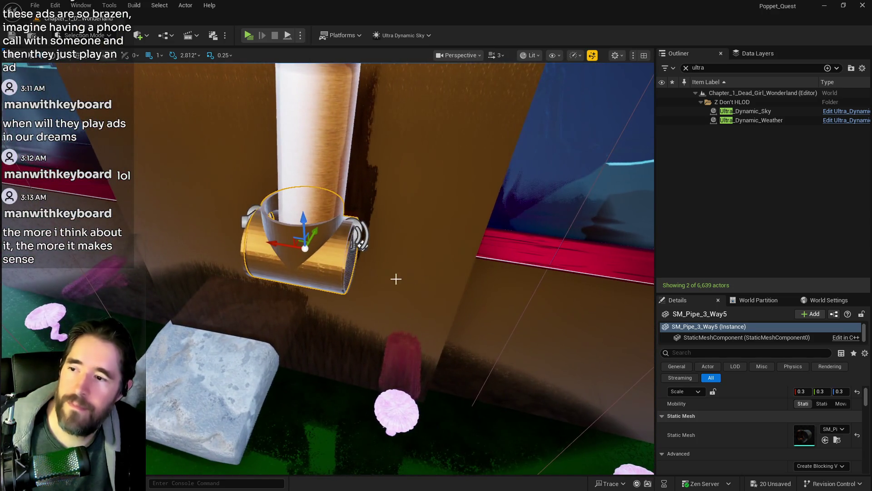
{"action": "left_click", "coordinate": [284, 245], "text": "ctrl"}
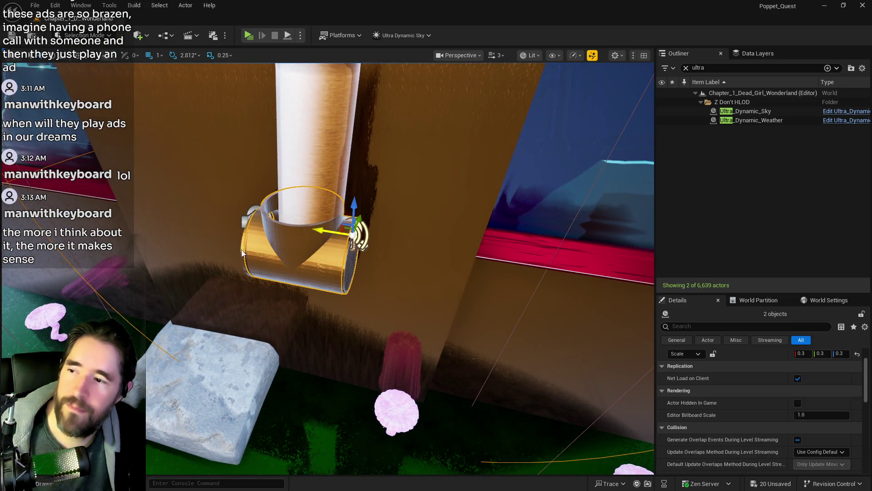
{"action": "left_click", "coordinate": [250, 214], "text": "ctrl"}
{"action": "left_click_drag", "start_coordinate": [242, 219], "coordinate": [333, 254]}
{"action": "key", "text": "ctrl+s"}
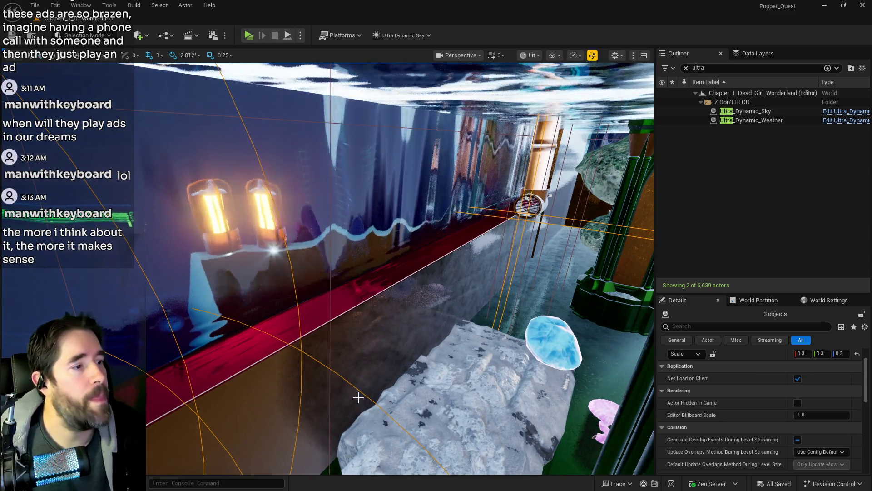
Delete two green barrels and the stone pillar down the hallway.
{"action": "mouse_move", "coordinate": [358, 397]}
{"action": "left_mouse_down"}
{"action": "mouse_move", "coordinate": [318, 401]}
{"action": "mouse_move", "coordinate": [236, 364]}
{"action": "mouse_move", "coordinate": [228, 404]}
{"action": "mouse_move", "coordinate": [261, 370]}
{"action": "left_mouse_up"}
{"action": "key", "text": "w"}
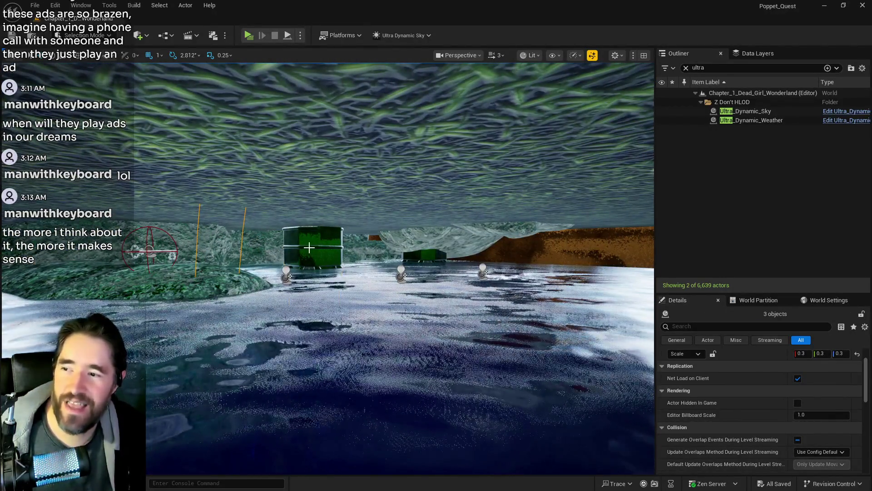
{"action": "left_click", "coordinate": [425, 245], "text": "ctrl"}
{"action": "left_click_drag", "start_coordinate": [510, 289], "coordinate": [355, 227]}
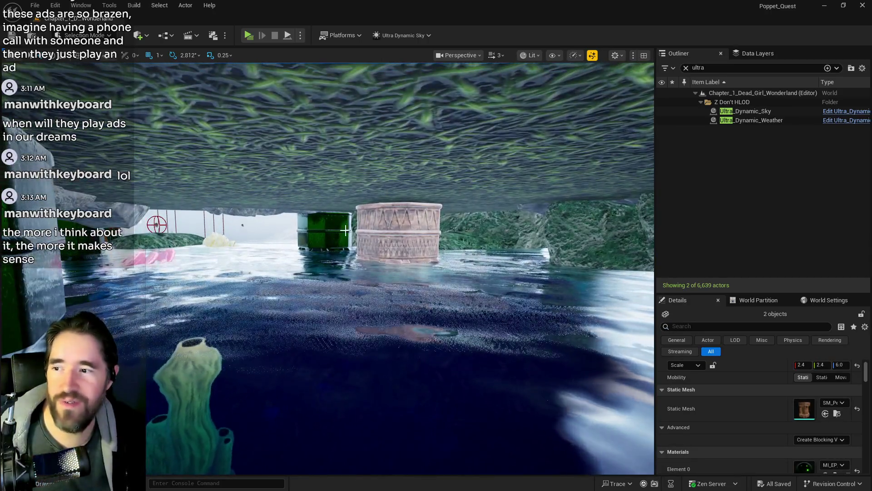
{"action": "left_click", "coordinate": [391, 236], "text": "ctrl"}
{"action": "key", "text": "Delete"}
Select the five remaining green barrels along the hallway.
{"action": "mouse_move", "coordinate": [375, 278]}
{"action": "left_mouse_down"}
{"action": "mouse_move", "coordinate": [325, 280]}
{"action": "mouse_move", "coordinate": [337, 272]}
{"action": "left_mouse_up"}
{"action": "left_click", "coordinate": [224, 264]}
{"action": "left_click", "coordinate": [328, 273], "text": "ctrl"}
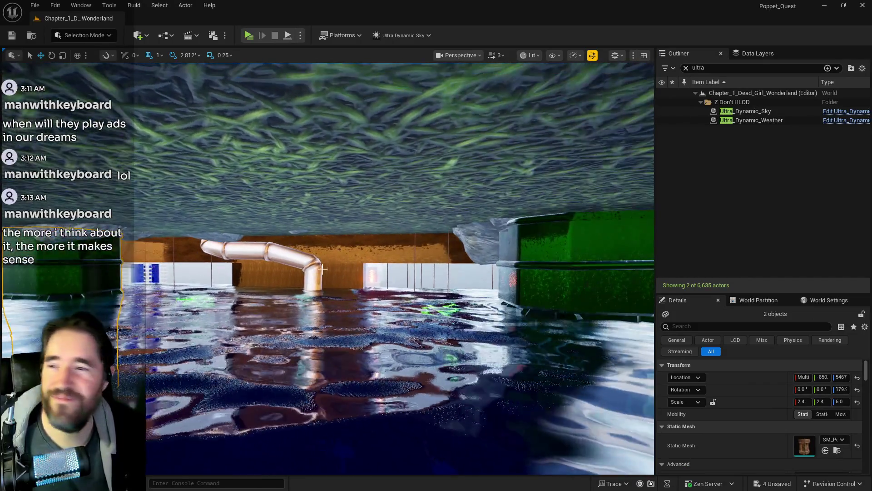
{"action": "left_click", "coordinate": [539, 282], "text": "ctrl"}
{"action": "left_click_drag", "start_coordinate": [539, 282], "coordinate": [591, 282]}
{"action": "left_click", "coordinate": [484, 254], "text": "ctrl"}
{"action": "left_click", "coordinate": [596, 232], "text": "ctrl"}
{"action": "mouse_move", "coordinate": [327, 268]}
{"action": "left_mouse_down"}
{"action": "mouse_move", "coordinate": [345, 254]}
{"action": "mouse_move", "coordinate": [363, 273]}
{"action": "mouse_move", "coordinate": [345, 282]}
{"action": "mouse_move", "coordinate": [336, 273]}
{"action": "mouse_move", "coordinate": [373, 277]}
{"action": "mouse_move", "coordinate": [345, 300]}
{"action": "mouse_move", "coordinate": [364, 268]}
{"action": "left_mouse_up"}
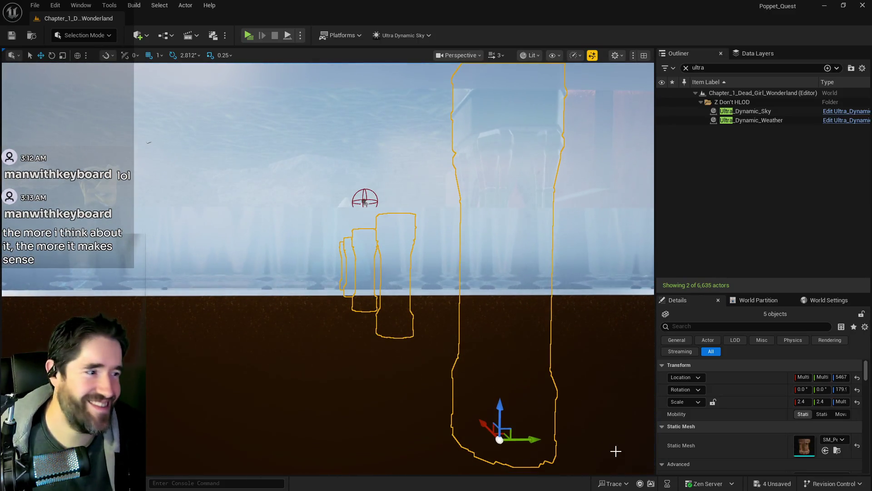
Duplicate the five selected pedestals into two new rows, adding SM_Pedestal_Wood_01a19 to 01a23 onward.
{"action": "left_click", "coordinate": [686, 68]}
{"action": "left_click_drag", "start_coordinate": [546, 273], "coordinate": [552, 268]}
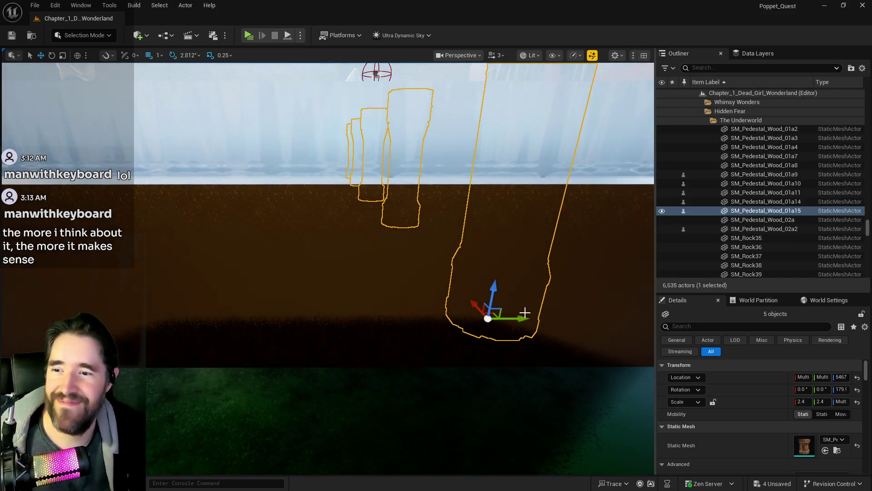
{"action": "left_click_drag", "start_coordinate": [522, 318], "coordinate": [489, 323], "text": "alt"}
{"action": "left_click_drag", "start_coordinate": [416, 271], "coordinate": [511, 237]}
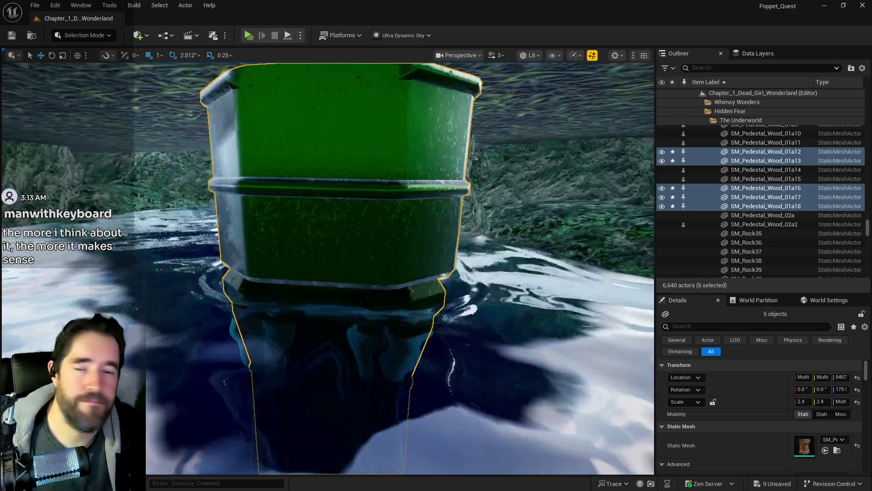
{"action": "left_click_drag", "start_coordinate": [511, 238], "coordinate": [512, 245]}
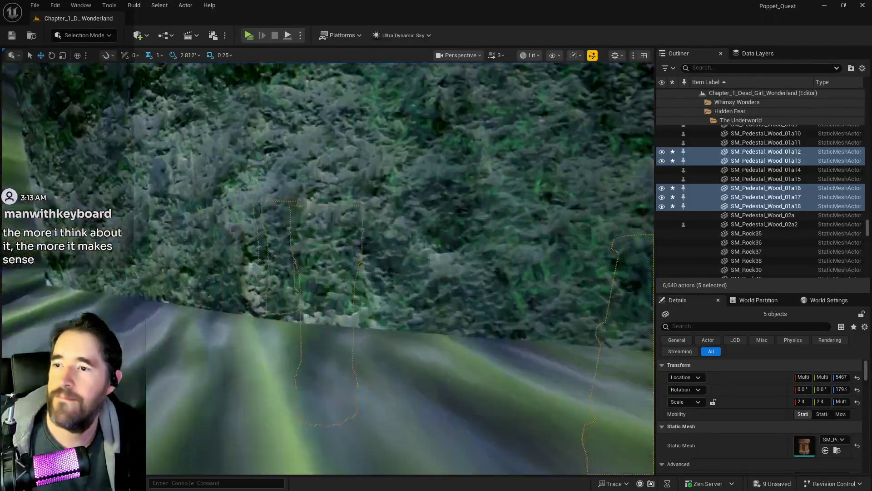
{"action": "left_click_drag", "start_coordinate": [513, 246], "coordinate": [513, 315]}
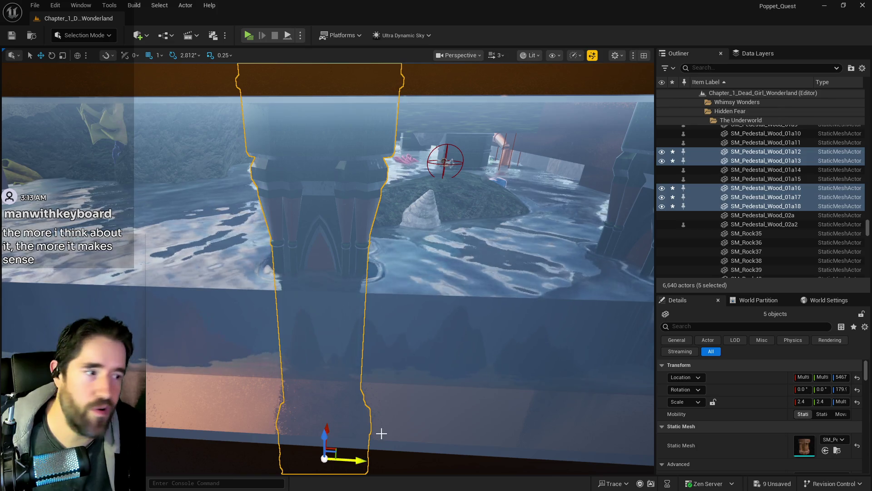
{"action": "key", "text": "f"}
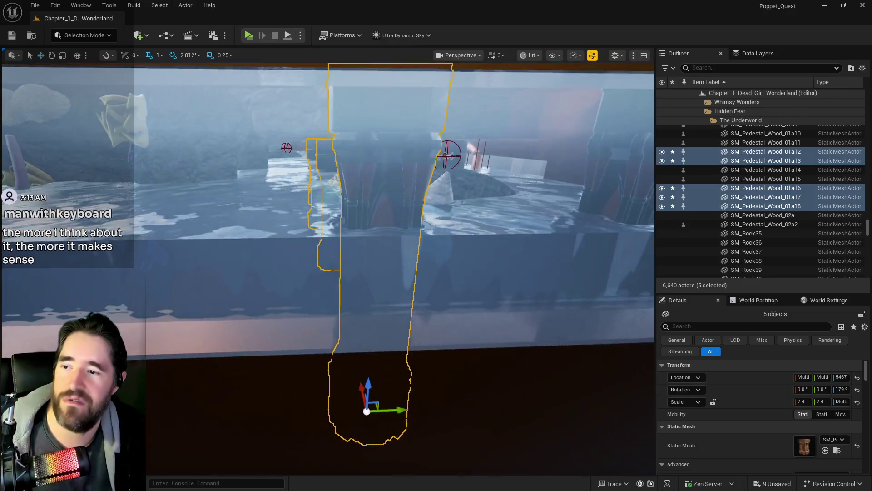
{"action": "mouse_move", "coordinate": [391, 410]}
{"action": "left_mouse_down"}
{"action": "mouse_move", "coordinate": [227, 400]}
{"action": "mouse_move", "coordinate": [218, 458]}
{"action": "left_mouse_up"}
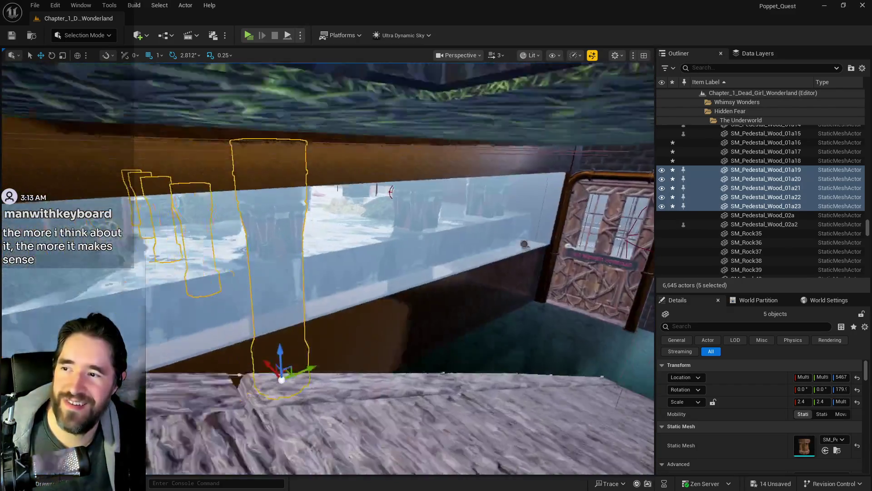
Duplicate the five pedestals into another row through the rocky pool.
{"action": "key", "text": "f"}
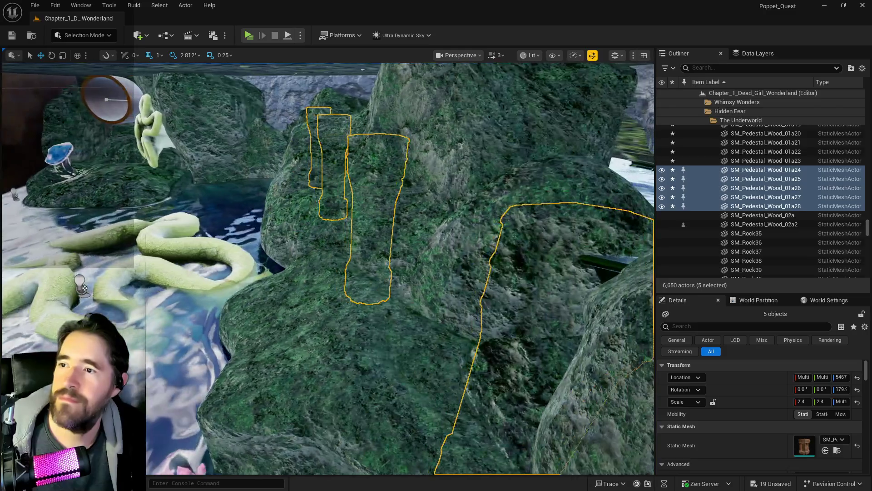
{"action": "key", "text": "f"}
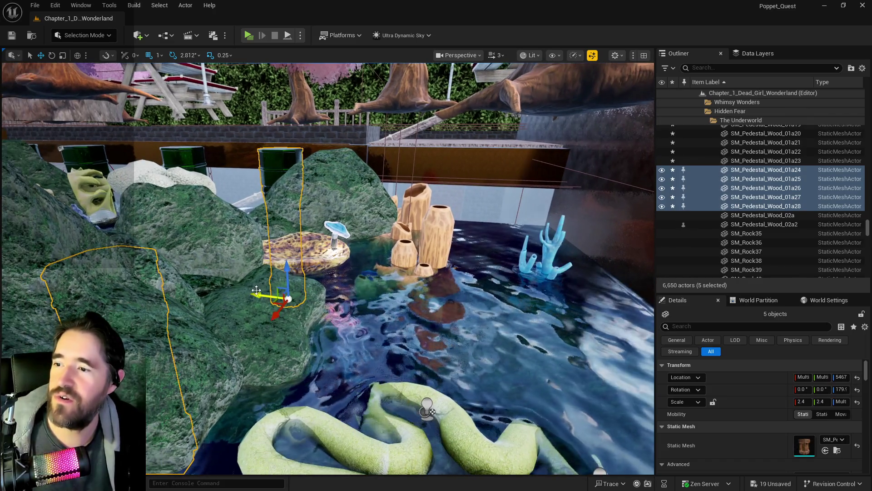
{"action": "mouse_move", "coordinate": [265, 296]}
{"action": "left_mouse_down"}
{"action": "mouse_move", "coordinate": [399, 312]}
{"action": "mouse_move", "coordinate": [373, 312]}
{"action": "mouse_move", "coordinate": [479, 333]}
{"action": "left_mouse_up"}
{"action": "key", "text": "f"}
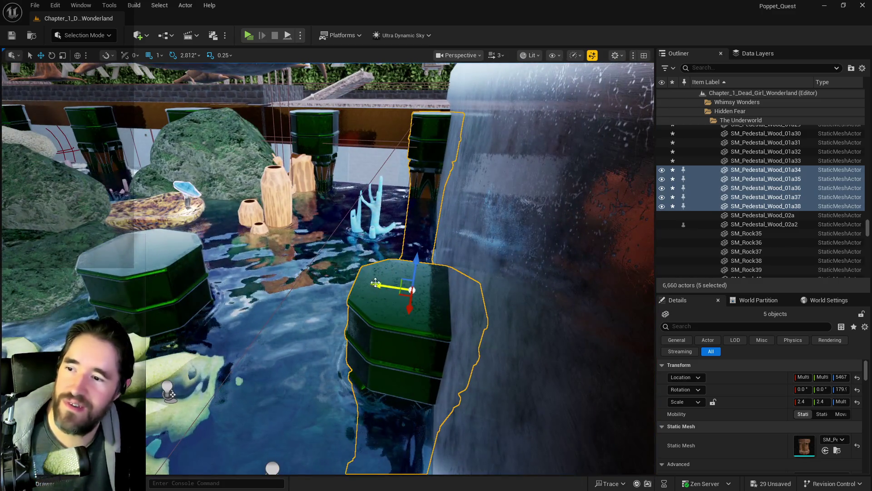
{"action": "mouse_move", "coordinate": [368, 282]}
{"action": "left_mouse_down"}
{"action": "mouse_move", "coordinate": [325, 352]}
{"action": "mouse_move", "coordinate": [254, 201]}
{"action": "left_mouse_up"}
Delete four surplus pedestals, then select pedestal SM_Pedestal_Wood_01a26 between the rocks.
{"action": "left_click", "coordinate": [255, 200]}
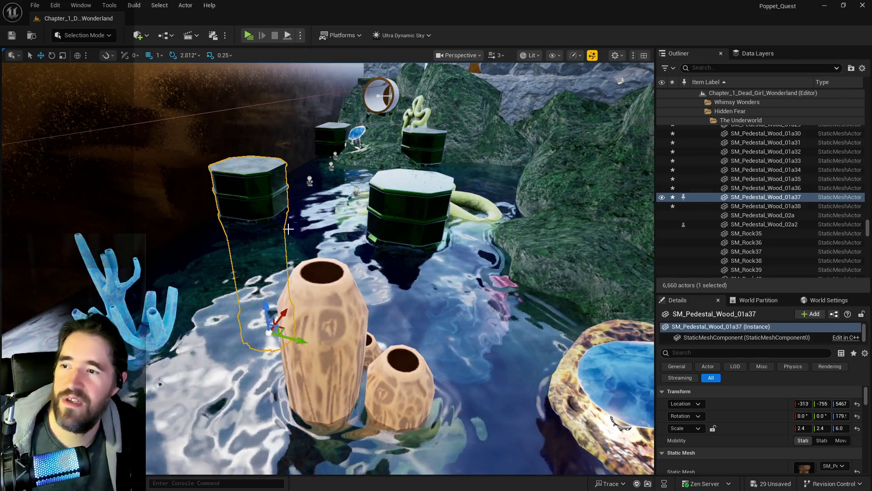
{"action": "left_click", "coordinate": [413, 205], "text": "ctrl"}
{"action": "left_click", "coordinate": [423, 141], "text": "ctrl"}
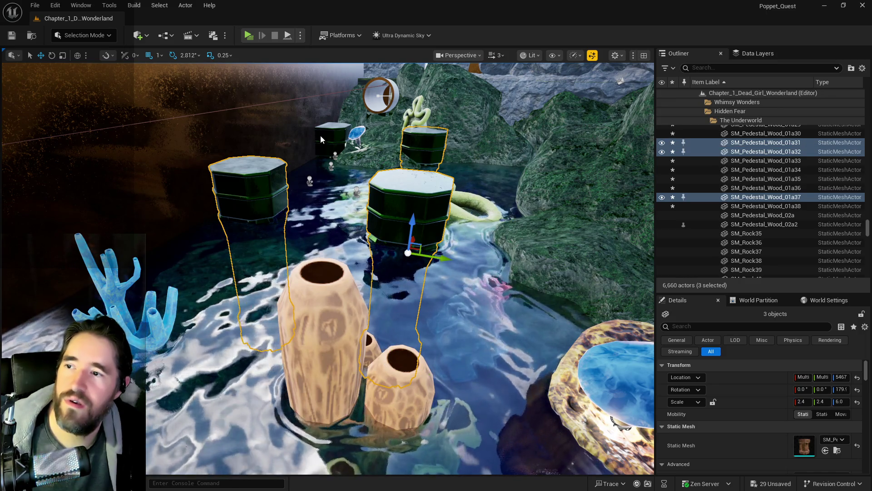
{"action": "left_click", "coordinate": [319, 135], "text": "ctrl"}
{"action": "key", "text": "Delete"}
{"action": "left_click_drag", "start_coordinate": [320, 136], "coordinate": [305, 154]}
{"action": "left_click", "coordinate": [170, 241]}
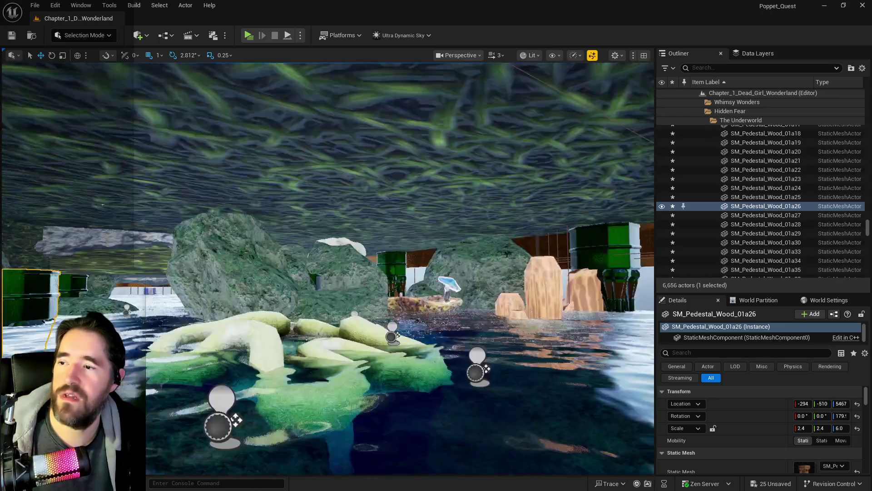
Scale pedestals 01a26 and 01a27 to a Z scale of 8.0.
{"action": "left_click_drag", "start_coordinate": [305, 154], "coordinate": [305, 155]}
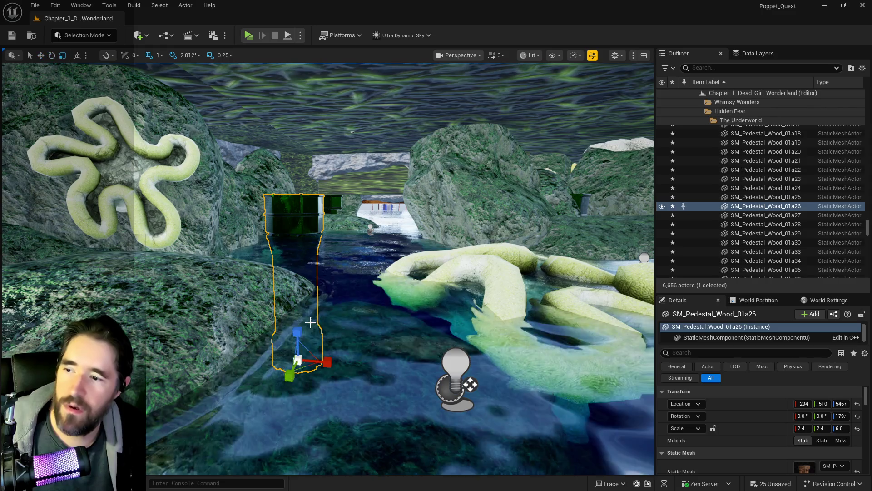
{"action": "key", "text": "ctrl+z"}
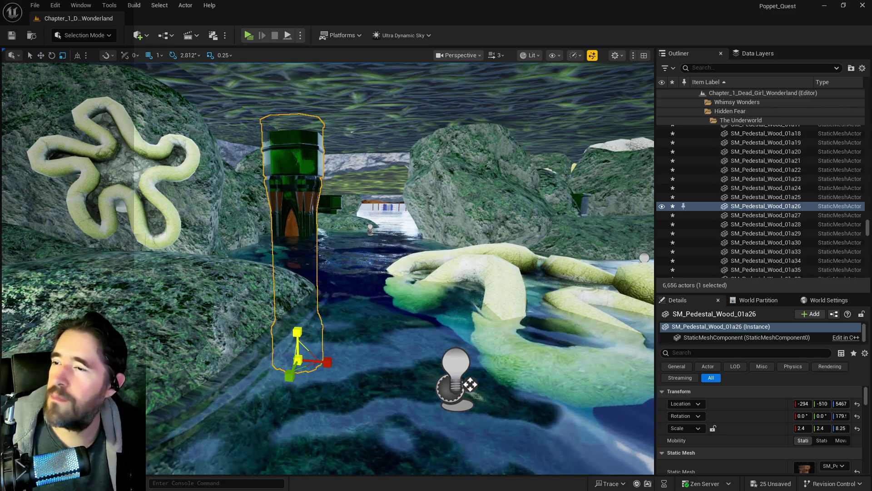
{"action": "key", "text": "ctrl+z"}
{"action": "key", "text": "ctrl+z"}
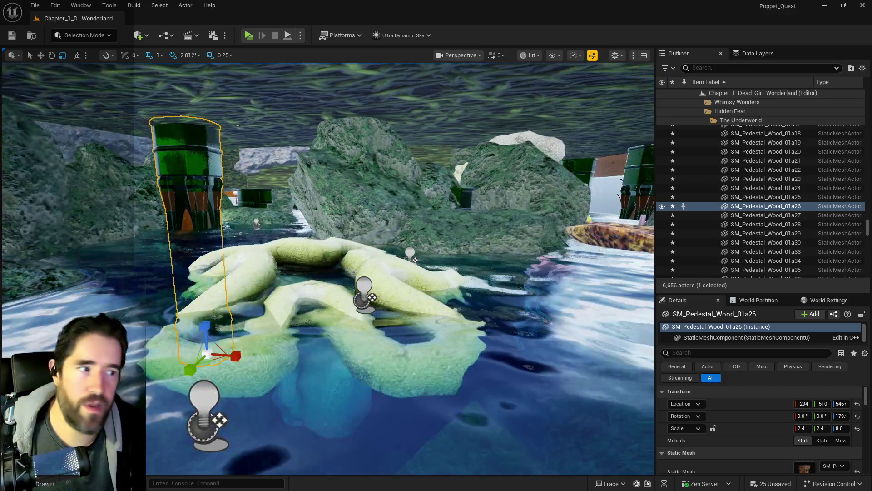
{"action": "left_click_drag", "start_coordinate": [409, 282], "coordinate": [409, 249]}
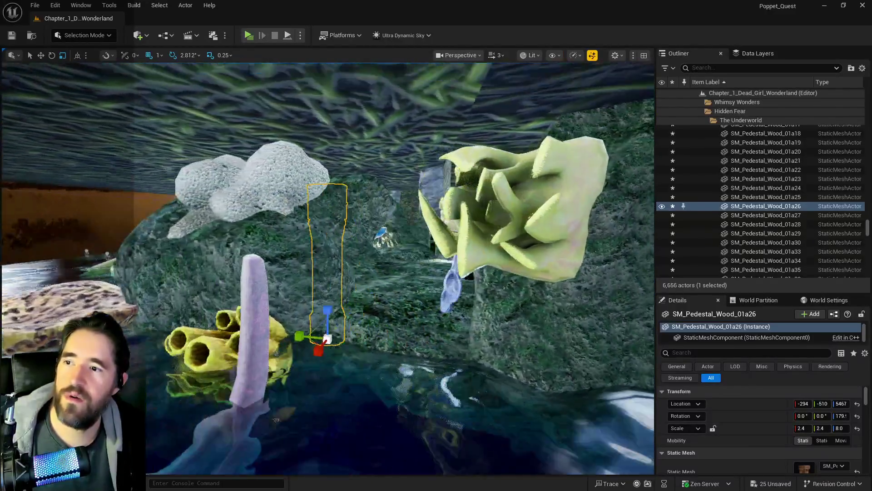
{"action": "left_click_drag", "start_coordinate": [408, 249], "coordinate": [409, 249]}
{"action": "left_click", "coordinate": [364, 249]}
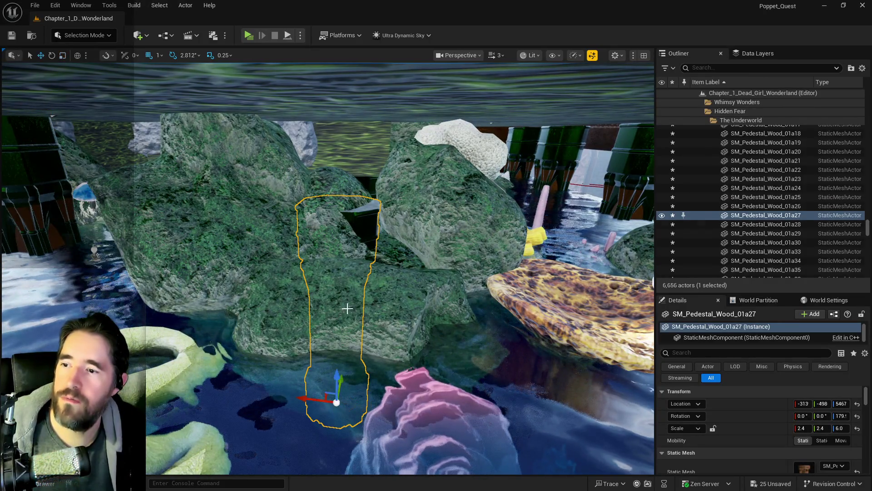
{"action": "left_click_drag", "start_coordinate": [337, 367], "coordinate": [337, 321]}
Select both tall pedestals and frame them among the rocks and water.
{"action": "left_click_drag", "start_coordinate": [400, 268], "coordinate": [400, 268]}
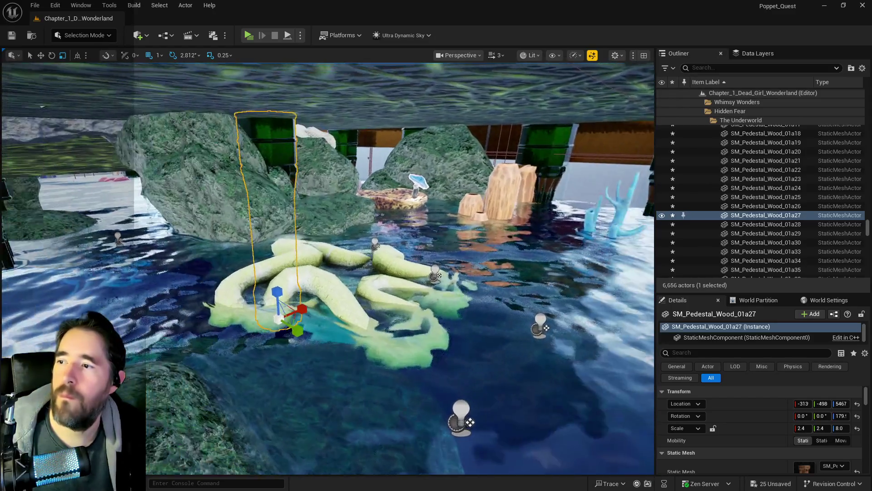
{"action": "mouse_move", "coordinate": [327, 268]}
{"action": "left_mouse_down"}
{"action": "mouse_move", "coordinate": [227, 273]}
{"action": "mouse_move", "coordinate": [280, 273]}
{"action": "left_mouse_up"}
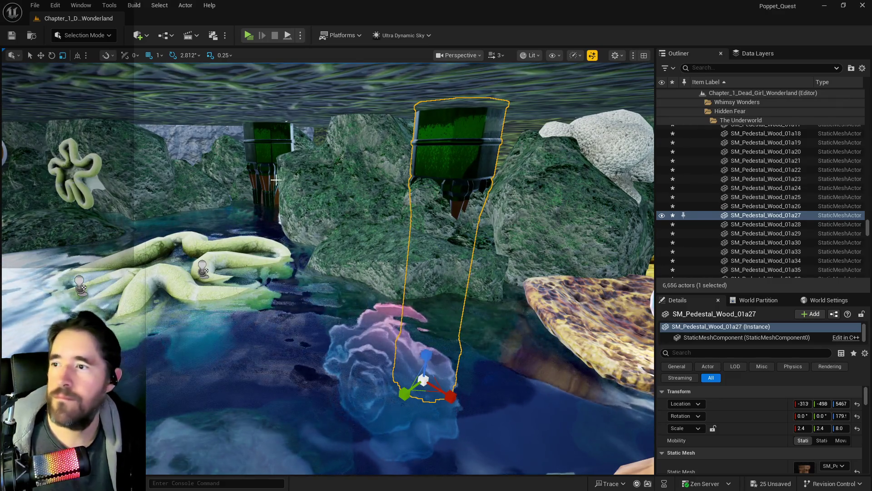
{"action": "left_click", "coordinate": [458, 161], "text": "ctrl"}
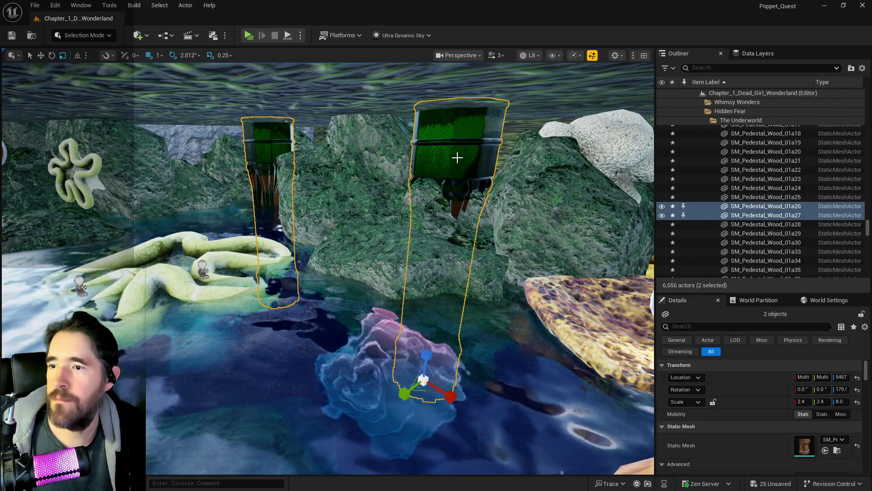
{"action": "key", "text": "f"}
{"action": "mouse_move", "coordinate": [323, 251]}
{"action": "left_mouse_down"}
{"action": "mouse_move", "coordinate": [302, 260]}
{"action": "mouse_move", "coordinate": [280, 240]}
{"action": "mouse_move", "coordinate": [456, 161]}
{"action": "left_mouse_up"}
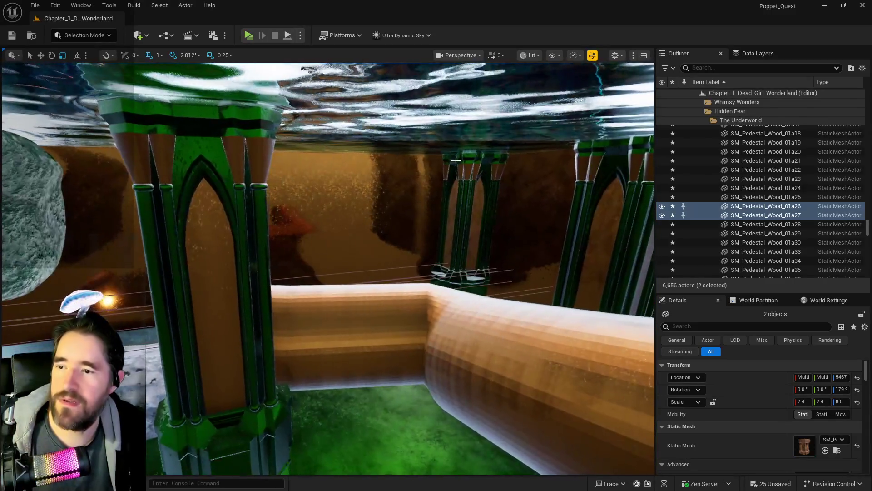
Select the two tall green pedestals beside the pond.
{"action": "left_click", "coordinate": [331, 254]}
{"action": "left_click", "coordinate": [591, 237], "text": "ctrl"}
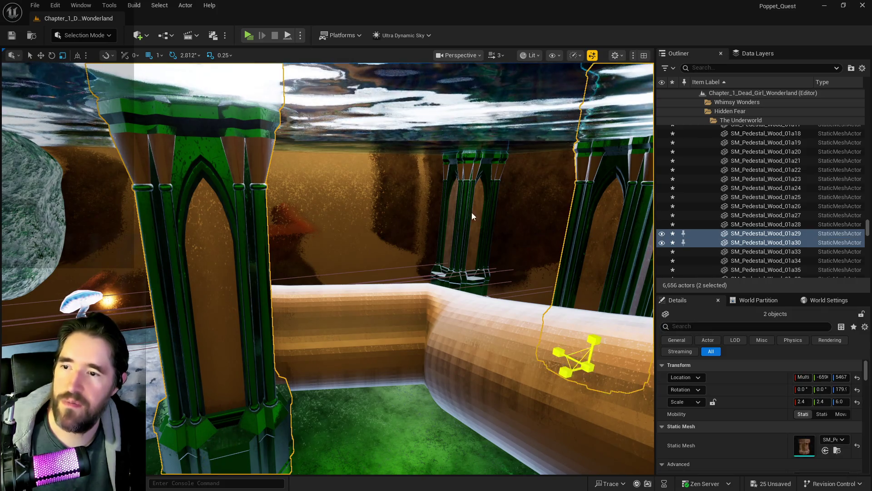
{"action": "left_click_drag", "start_coordinate": [381, 248], "coordinate": [376, 249]}
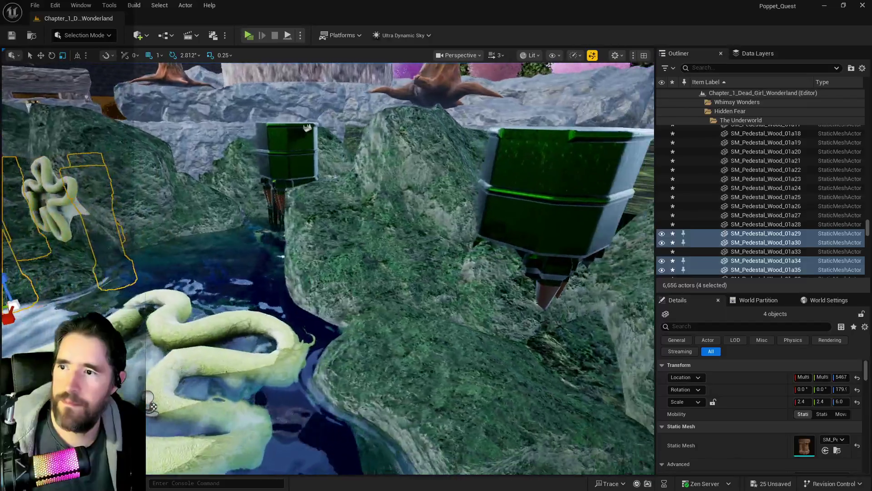
{"action": "left_click", "coordinate": [320, 191]}
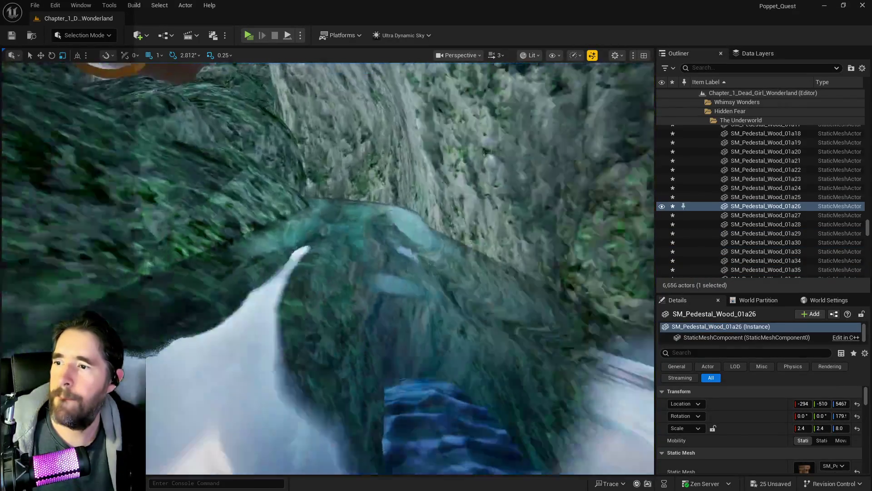
{"action": "left_click_drag", "start_coordinate": [315, 179], "coordinate": [315, 179]}
{"action": "left_click", "coordinate": [360, 216]}
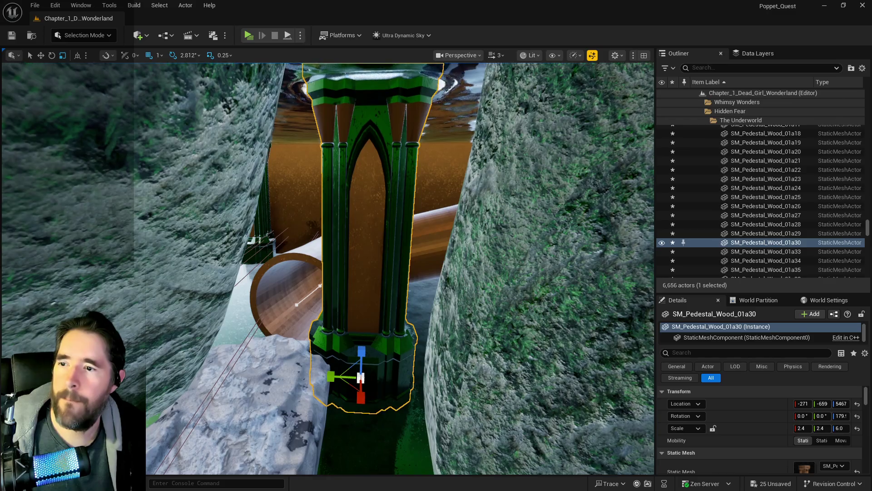
{"action": "left_click_drag", "start_coordinate": [404, 263], "coordinate": [403, 263]}
{"action": "key", "text": "w"}
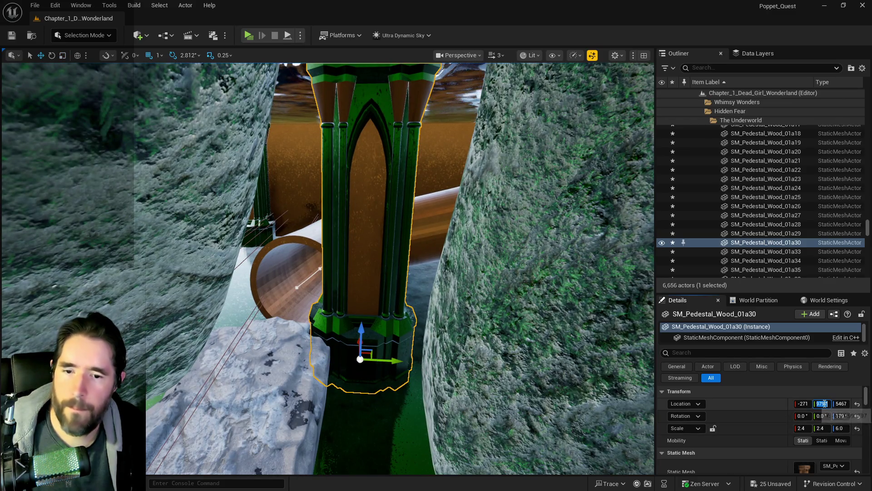
{"action": "mouse_move", "coordinate": [581, 392]}
{"action": "left_mouse_down"}
{"action": "mouse_move", "coordinate": [211, 452]}
{"action": "mouse_move", "coordinate": [626, 287]}
{"action": "left_mouse_up"}
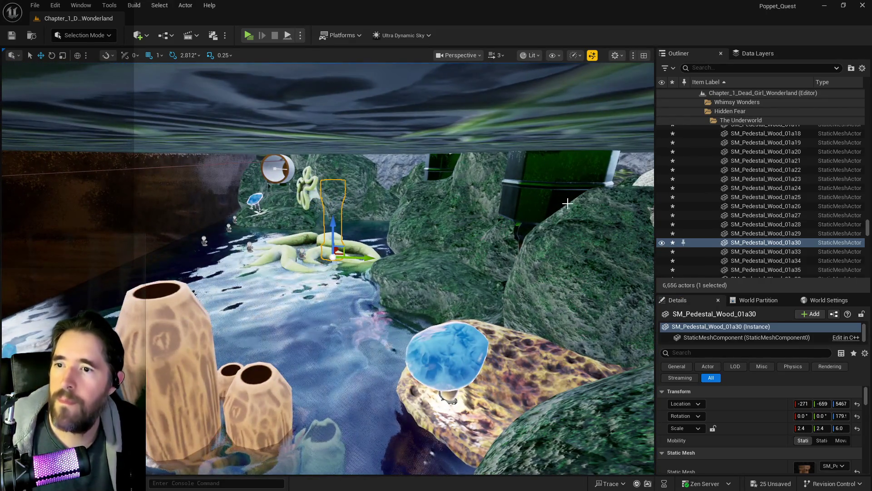
{"action": "left_click", "coordinate": [559, 231]}
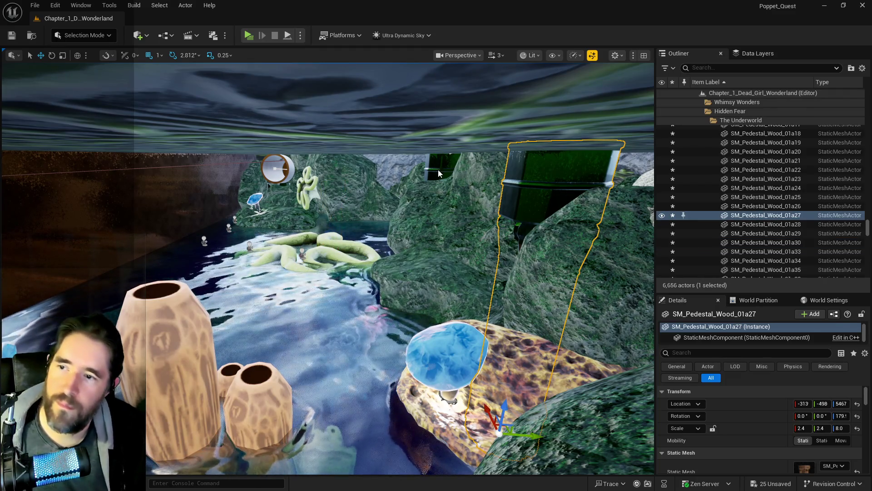
{"action": "left_click", "coordinate": [435, 200], "text": "ctrl"}
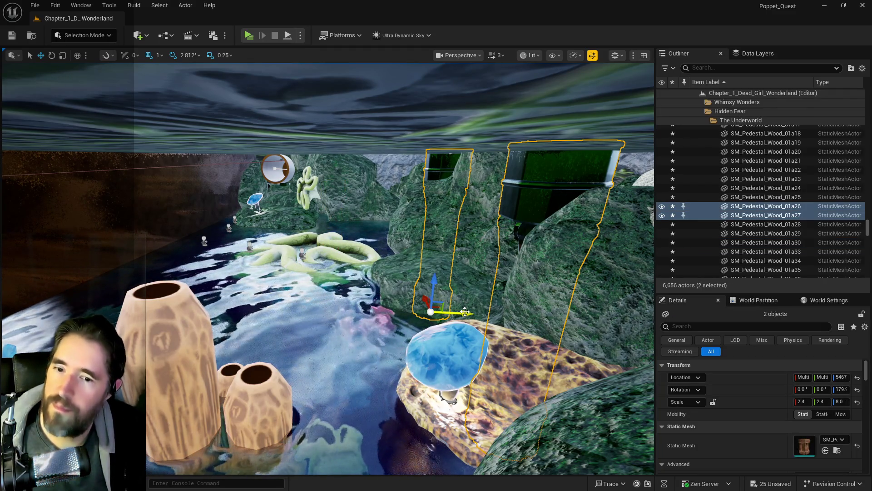
Duplicate the pedestal pair along Y twice, placing the copies beside the vases.
{"action": "mouse_move", "coordinate": [465, 311]}
{"action": "left_mouse_down"}
{"action": "mouse_move", "coordinate": [353, 320]}
{"action": "mouse_move", "coordinate": [690, 352]}
{"action": "left_mouse_up"}
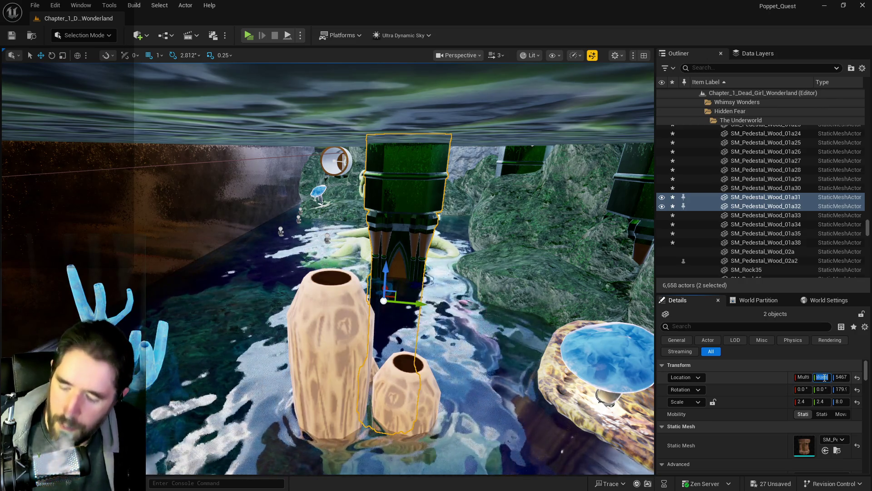
{"action": "type", "text": "9750"}
{"action": "key", "text": "Return"}
{"action": "left_click_drag", "start_coordinate": [568, 279], "coordinate": [545, 254]}
{"action": "mouse_move", "coordinate": [359, 289]}
{"action": "left_mouse_down", "text": "alt"}
{"action": "mouse_move", "coordinate": [247, 294]}
{"action": "mouse_move", "coordinate": [336, 293]}
{"action": "mouse_move", "coordinate": [291, 293]}
{"action": "mouse_move", "coordinate": [318, 296]}
{"action": "left_mouse_up", "text": "alt"}
Save the level and set Ultra_Dynamic_Sky's Time Of Day to 2400.
{"action": "key", "text": "ctrl+s"}
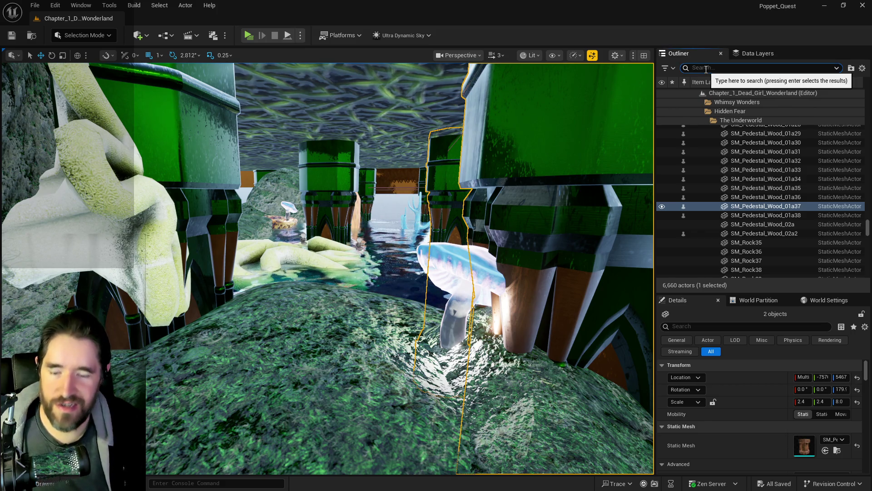
{"action": "left_click", "coordinate": [762, 67]}
{"action": "type", "text": "ultra"}
{"action": "left_click", "coordinate": [745, 111]}
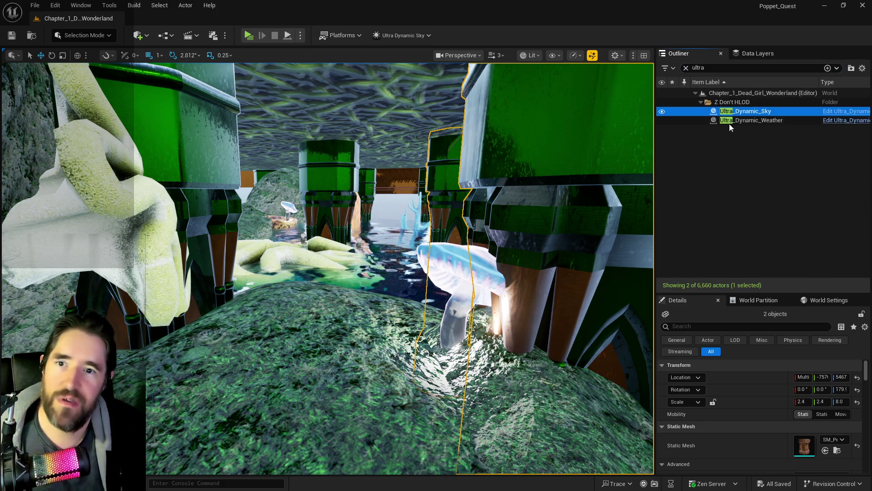
{"action": "left_click_drag", "start_coordinate": [802, 467], "coordinate": [823, 466]}
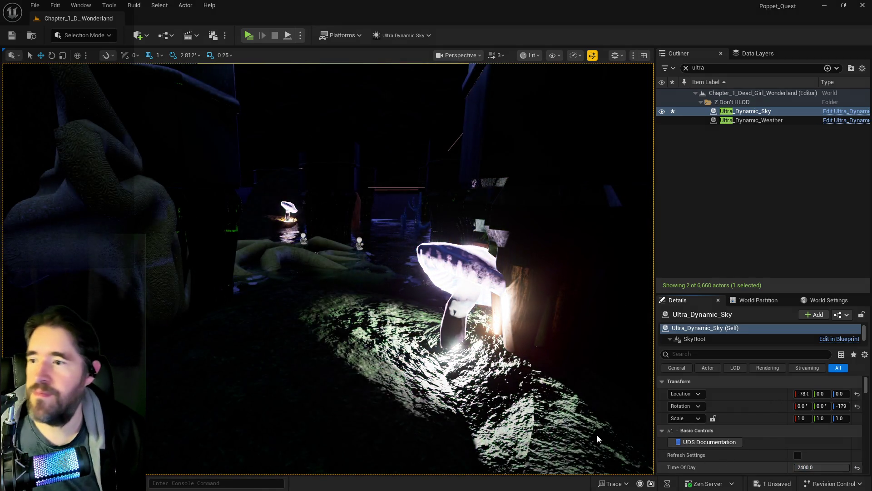
Fly through the darkened cave past the lit water, pipes and gear machine.
{"action": "left_click_drag", "start_coordinate": [598, 438], "coordinate": [565, 461]}
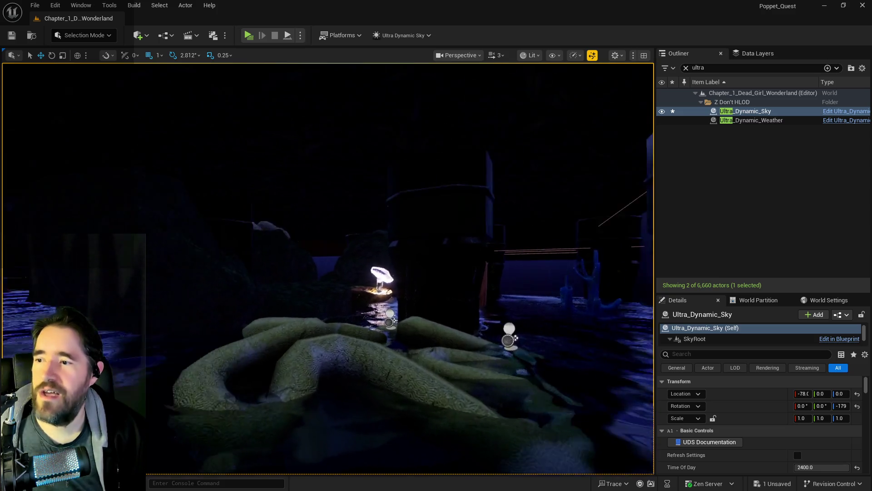
{"action": "key", "text": "w"}
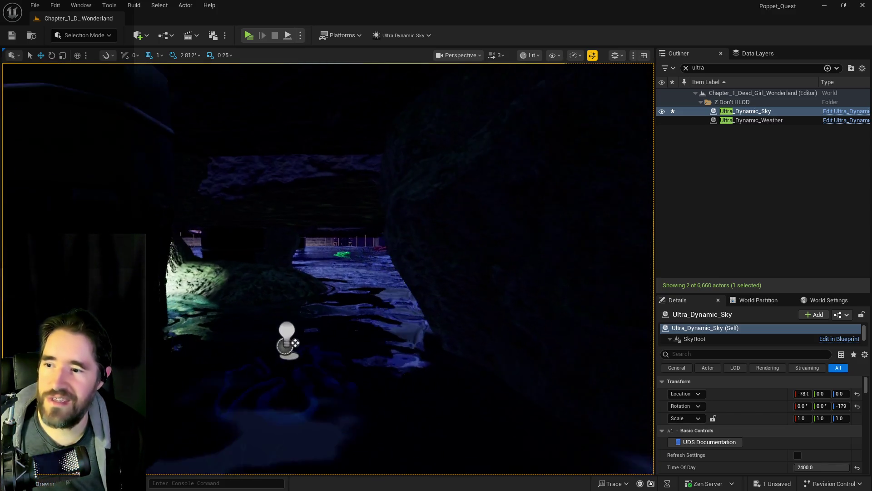
{"action": "key", "text": "w"}
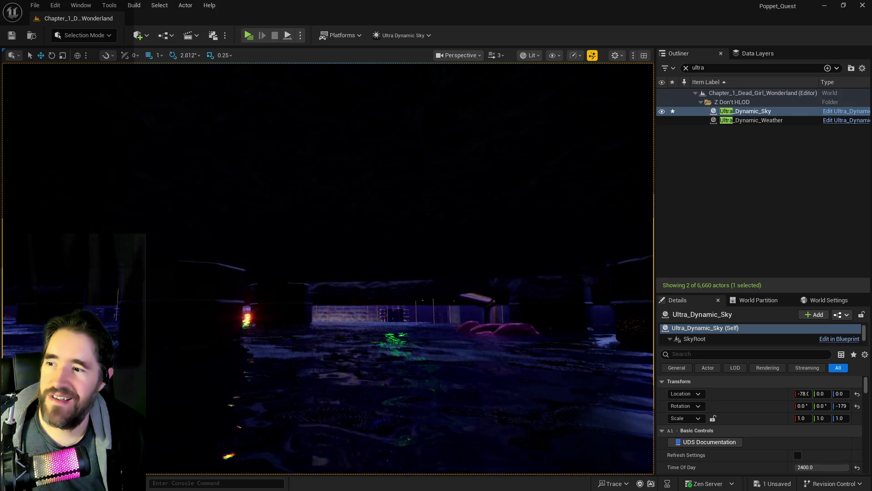
{"action": "key", "text": "w"}
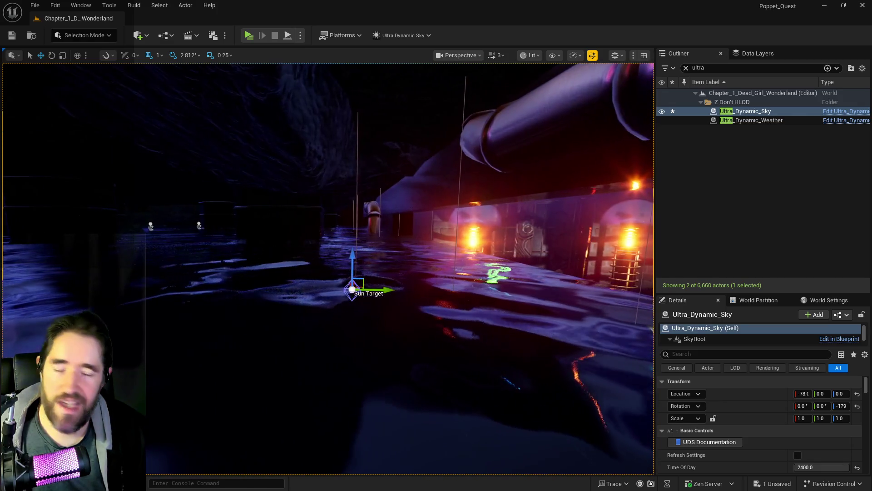
{"action": "key", "text": "w"}
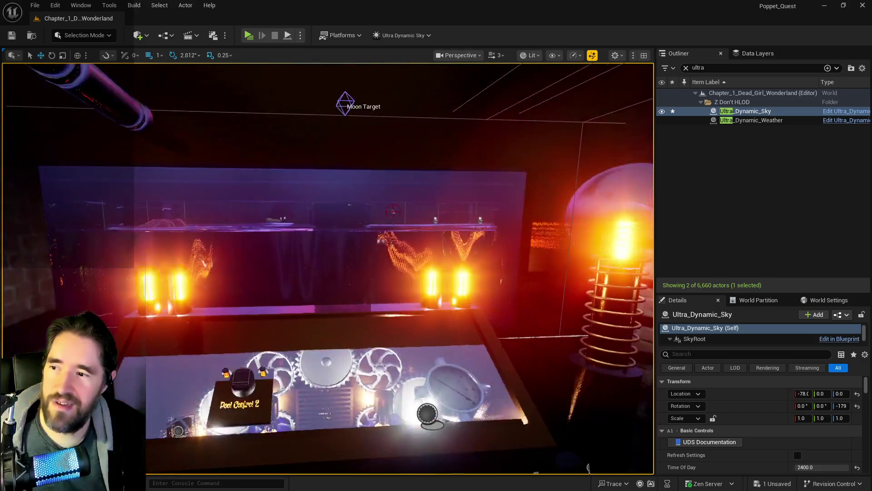
{"action": "key", "text": "w"}
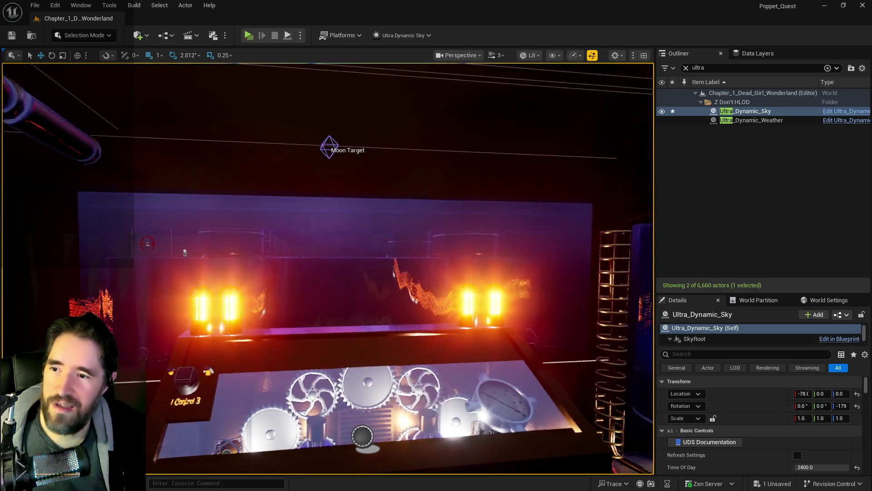
{"action": "key", "text": "s"}
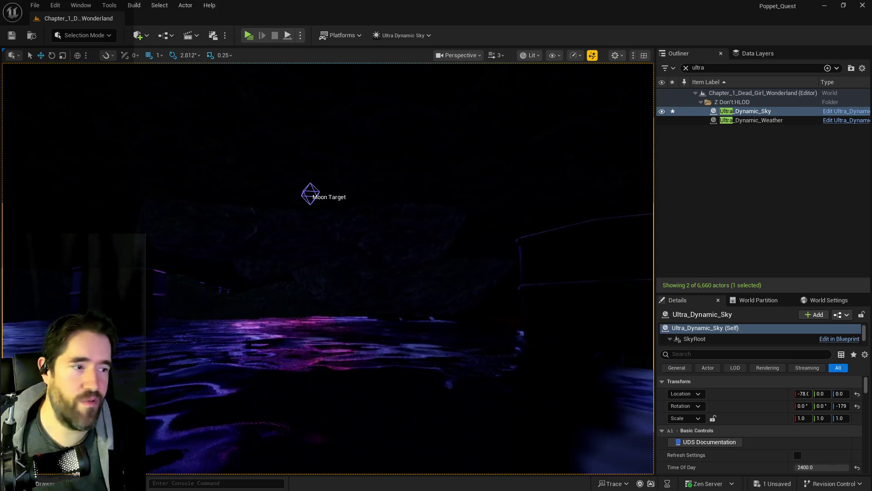
{"action": "key", "text": "w"}
{"action": "key", "text": "w"}
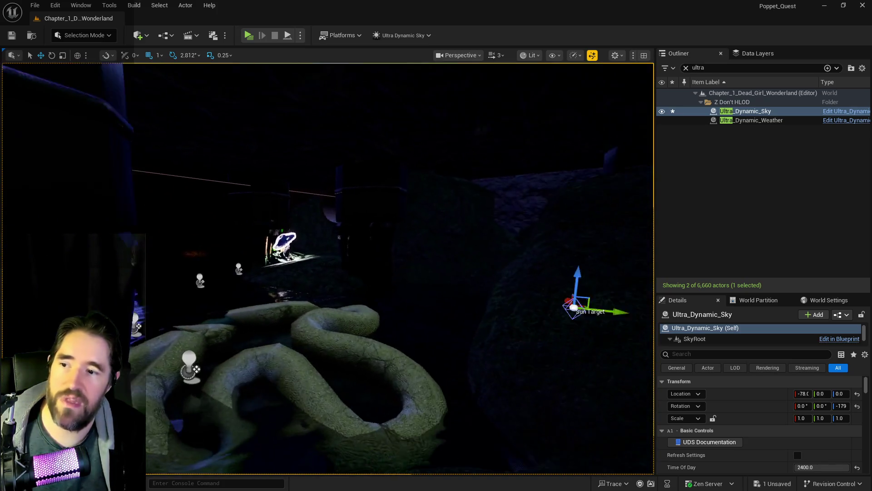
{"action": "key", "text": "w"}
{"action": "left_click", "coordinate": [750, 53]}
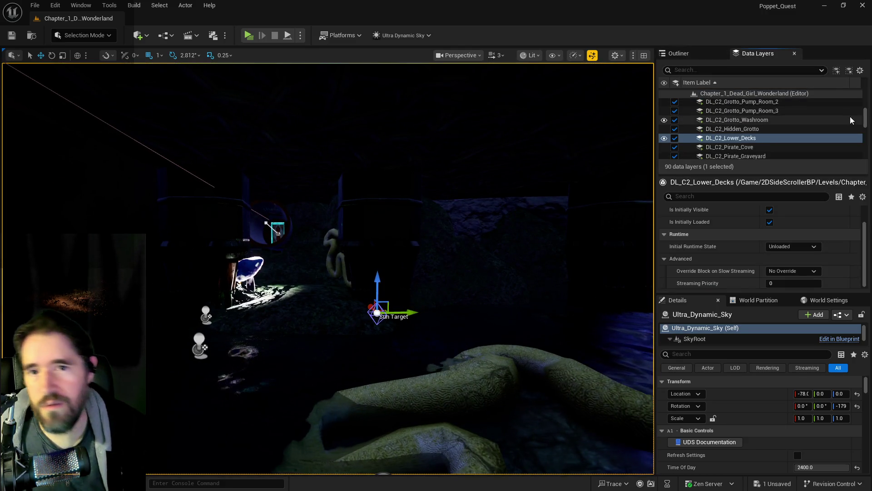
Select rock SM_Rock57 behind the glowing mushroom in the grotto.
{"action": "left_click_drag", "start_coordinate": [867, 119], "coordinate": [867, 166]}
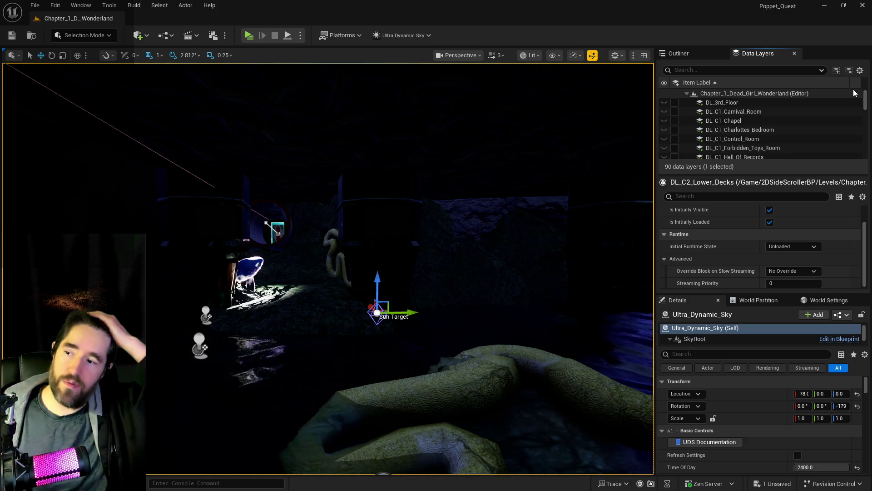
{"action": "key", "text": "w"}
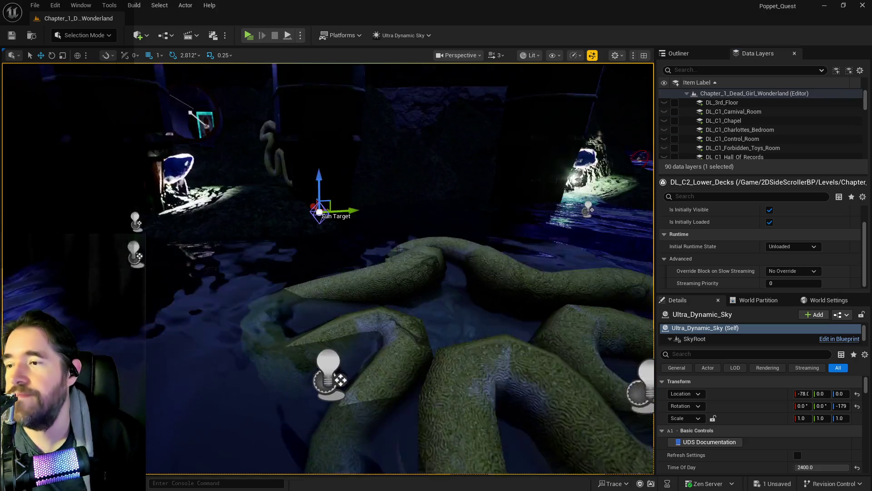
{"action": "key", "text": "a"}
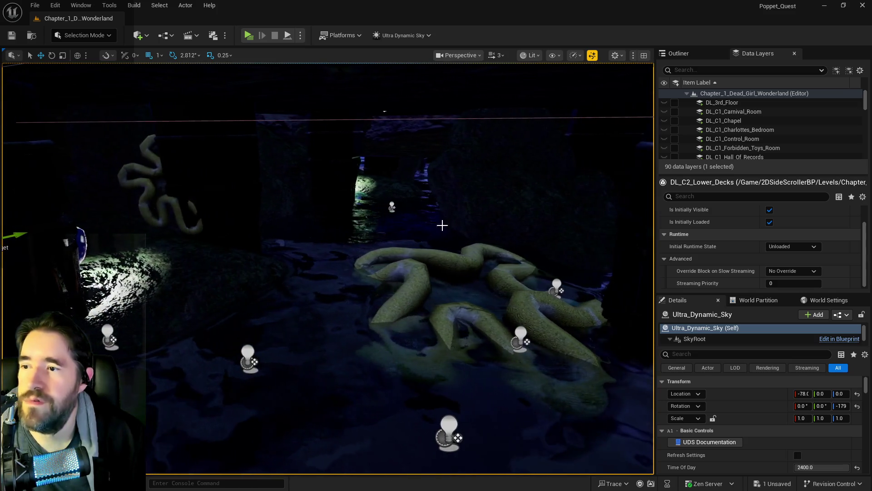
{"action": "key", "text": "w"}
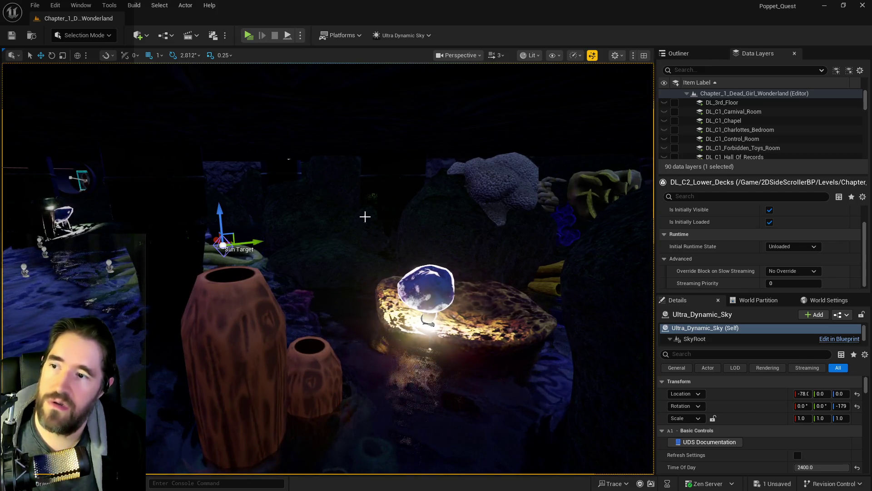
{"action": "key", "text": "a"}
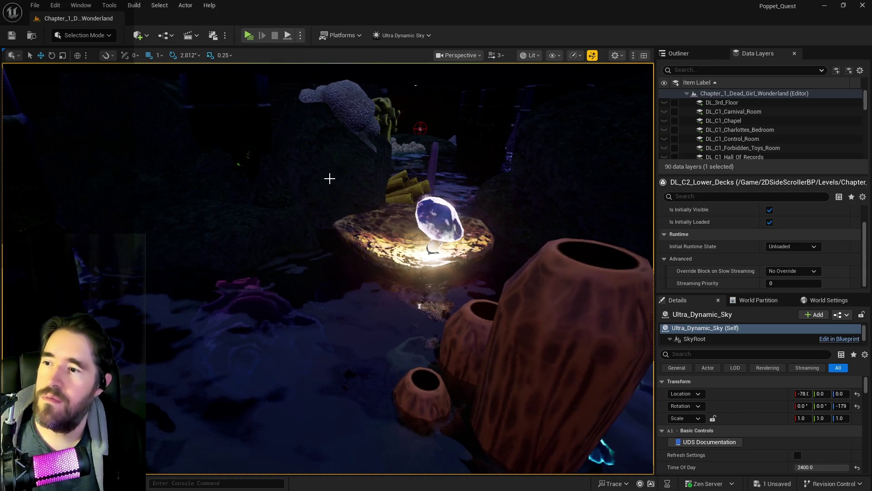
{"action": "left_click", "coordinate": [327, 200]}
{"action": "key", "text": "Right"}
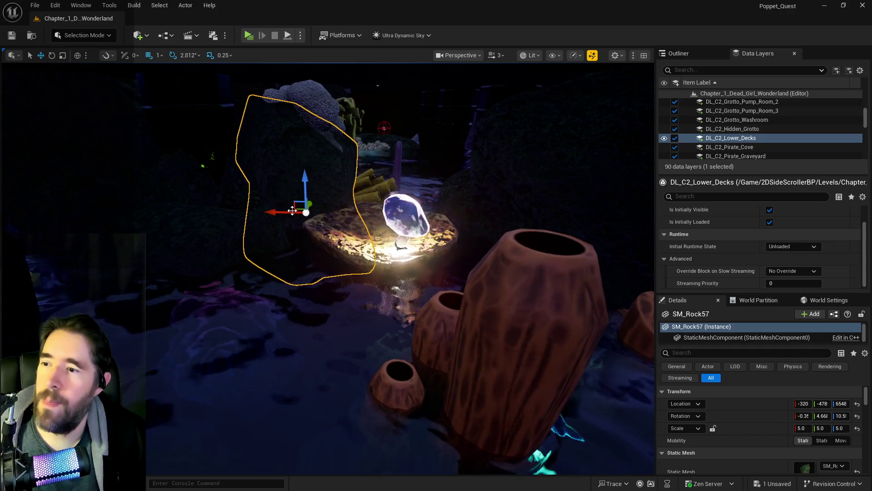
Nudge SM_Rock57 and coral SM_Coral_Orbicella2 slightly along X.
{"action": "left_click_drag", "start_coordinate": [285, 210], "coordinate": [344, 218]}
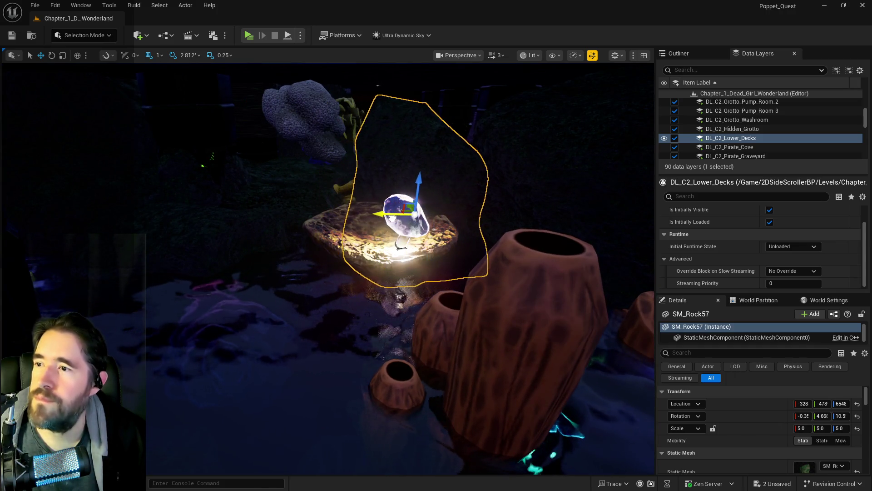
{"action": "left_click_drag", "start_coordinate": [289, 123], "coordinate": [424, 126]}
{"action": "mouse_move", "coordinate": [382, 164]}
{"action": "left_mouse_down"}
{"action": "mouse_move", "coordinate": [327, 128]}
{"action": "mouse_move", "coordinate": [290, 118]}
{"action": "mouse_move", "coordinate": [336, 119]}
{"action": "mouse_move", "coordinate": [272, 121]}
{"action": "mouse_move", "coordinate": [327, 122]}
{"action": "mouse_move", "coordinate": [392, 210]}
{"action": "left_mouse_up"}
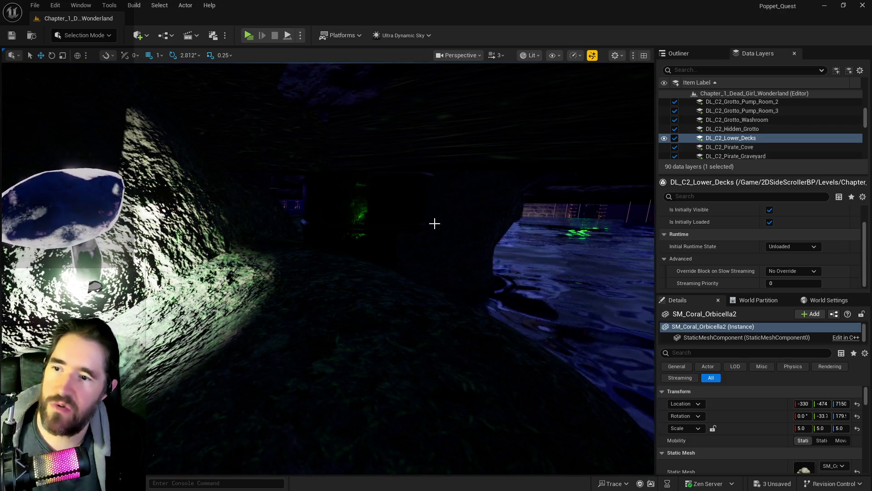
{"action": "mouse_move", "coordinate": [221, 83]}
{"action": "left_mouse_down"}
{"action": "mouse_move", "coordinate": [236, 91]}
{"action": "mouse_move", "coordinate": [221, 83]}
{"action": "left_mouse_up"}
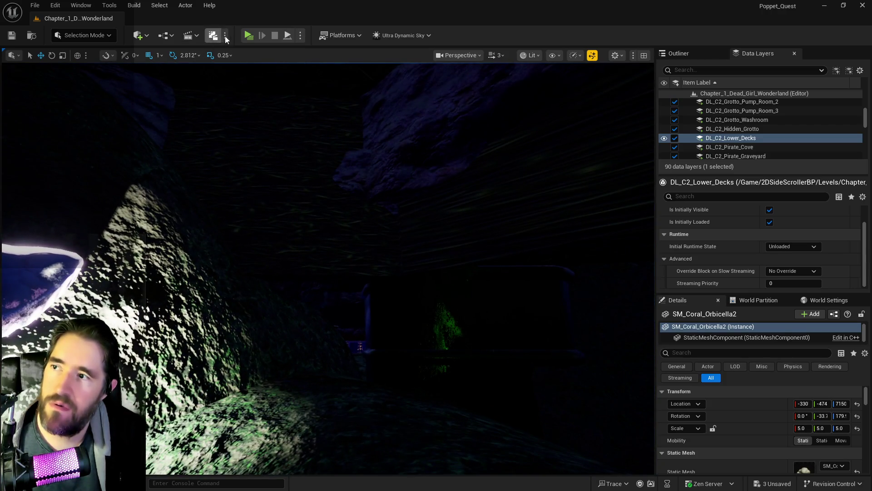
{"action": "left_click_drag", "start_coordinate": [297, 211], "coordinate": [302, 168]}
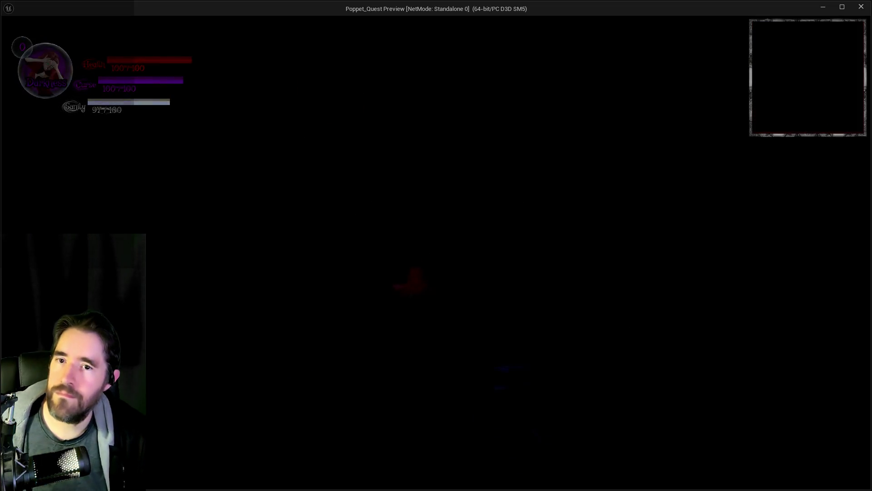
{"action": "key", "text": "w"}
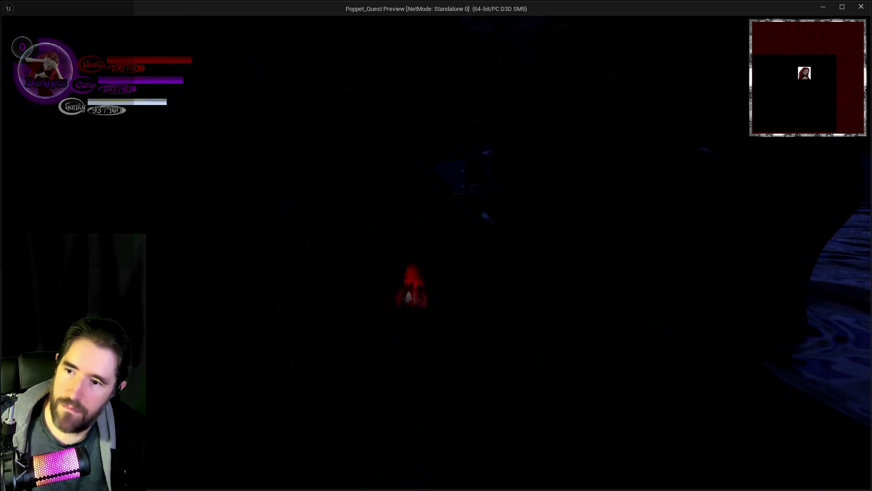
{"action": "key", "text": "w"}
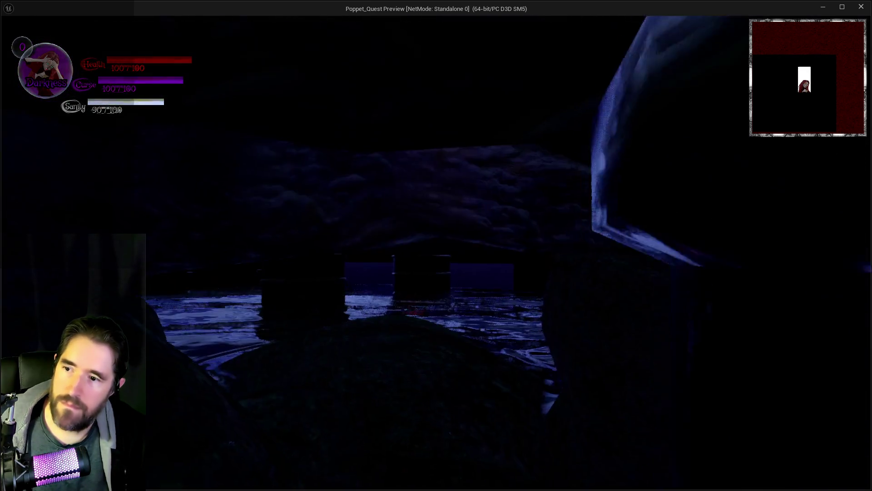
{"action": "key", "text": "w"}
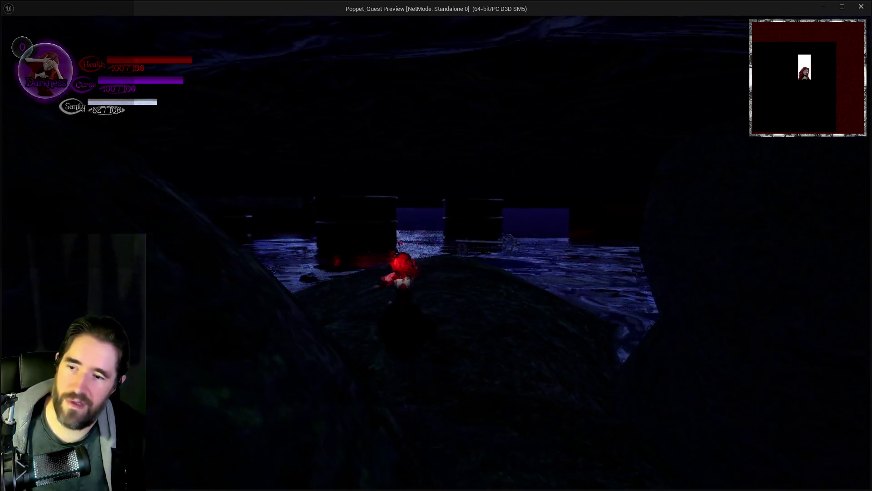
{"action": "key", "text": "alt+Tab"}
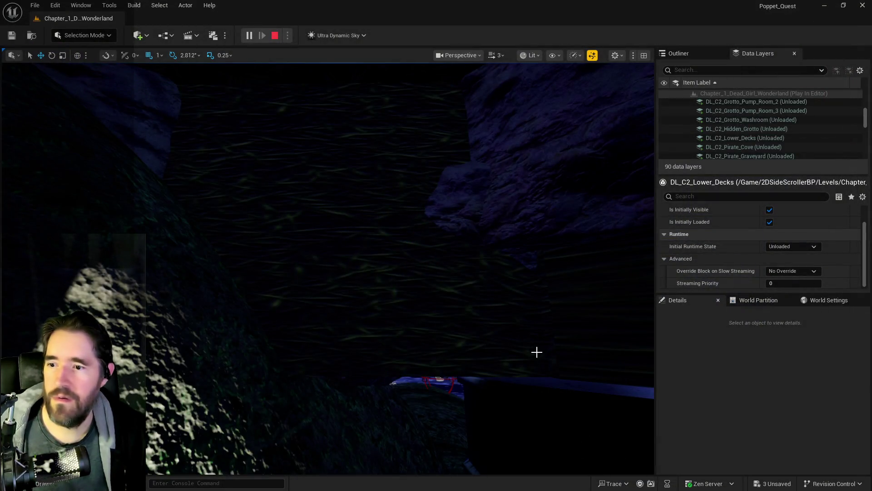
{"action": "key", "text": "Escape"}
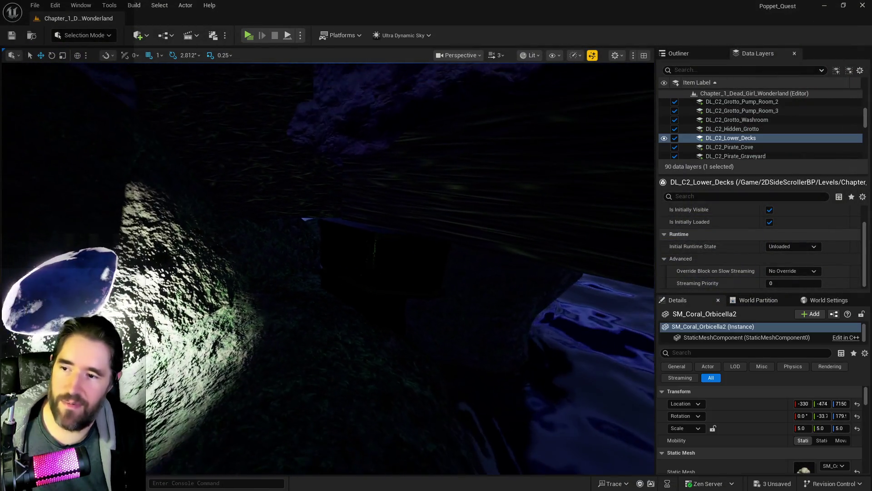
Frame rock SM_Rock85 and shift it along Y.
{"action": "left_click", "coordinate": [279, 254]}
{"action": "key", "text": "f"}
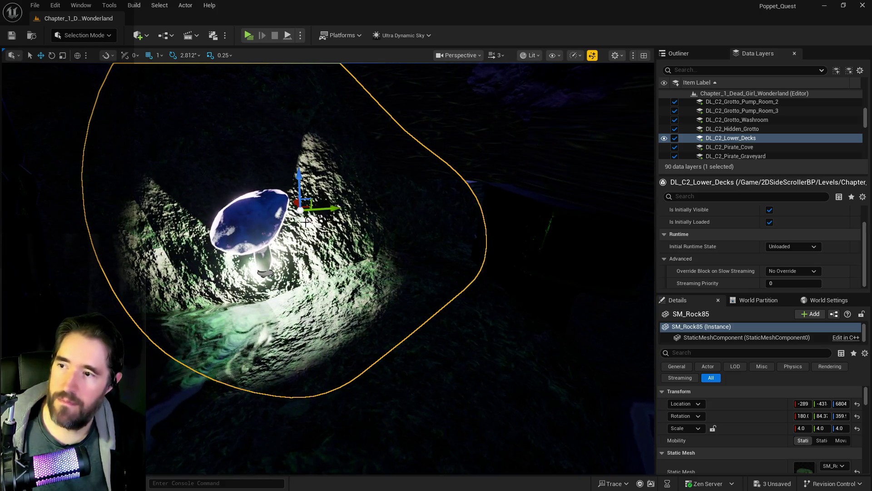
{"action": "mouse_move", "coordinate": [328, 209]}
{"action": "left_mouse_down"}
{"action": "mouse_move", "coordinate": [232, 245]}
{"action": "mouse_move", "coordinate": [378, 222]}
{"action": "left_mouse_up"}
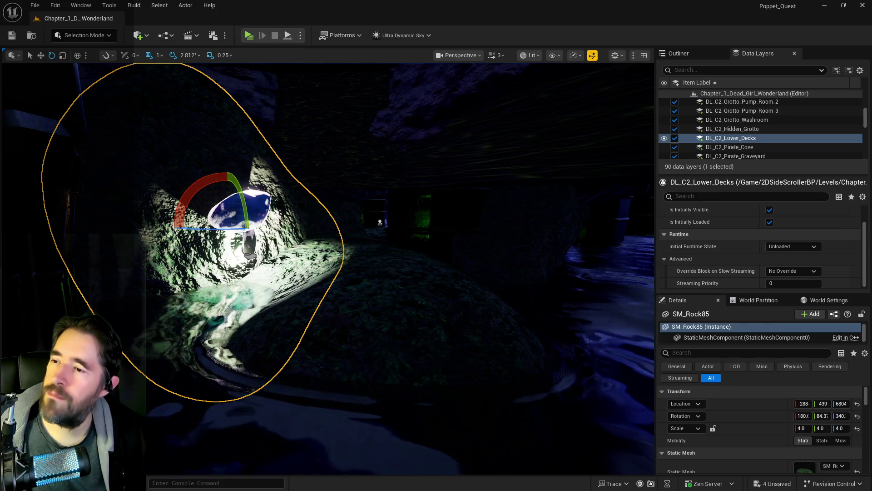
Frame rock SM_Rock68, then select the Protector_Light_With_Mesh39 mushroom light above it.
{"action": "left_click", "coordinate": [253, 213]}
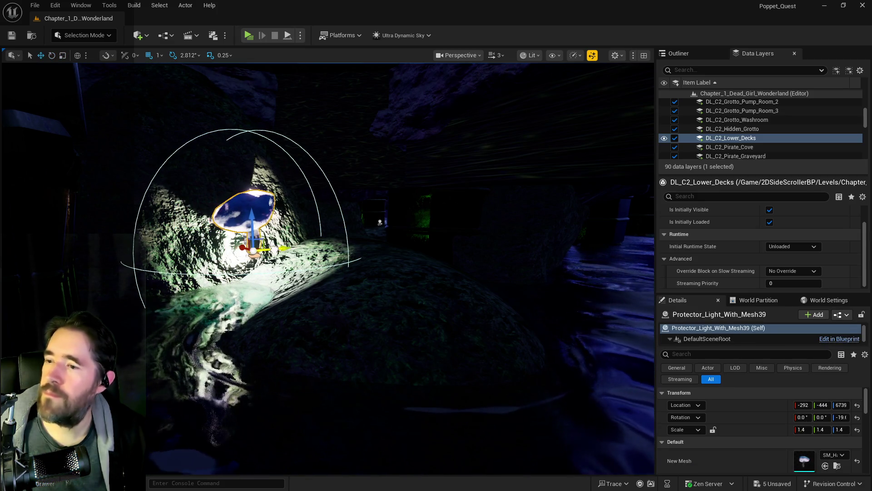
{"action": "mouse_move", "coordinate": [342, 157]}
{"action": "left_mouse_down"}
{"action": "mouse_move", "coordinate": [347, 185]}
{"action": "mouse_move", "coordinate": [293, 216]}
{"action": "left_mouse_up"}
{"action": "left_click", "coordinate": [342, 157]}
{"action": "left_click", "coordinate": [291, 219]}
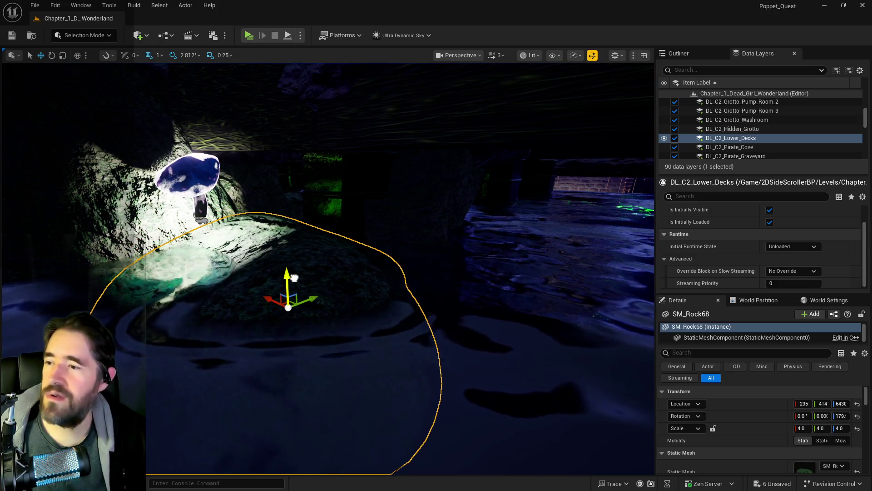
{"action": "key", "text": "f"}
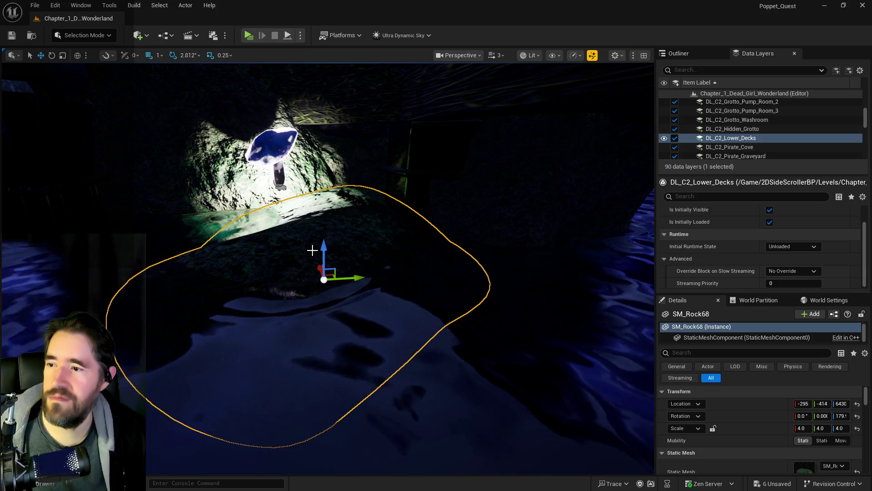
{"action": "left_click", "coordinate": [271, 147]}
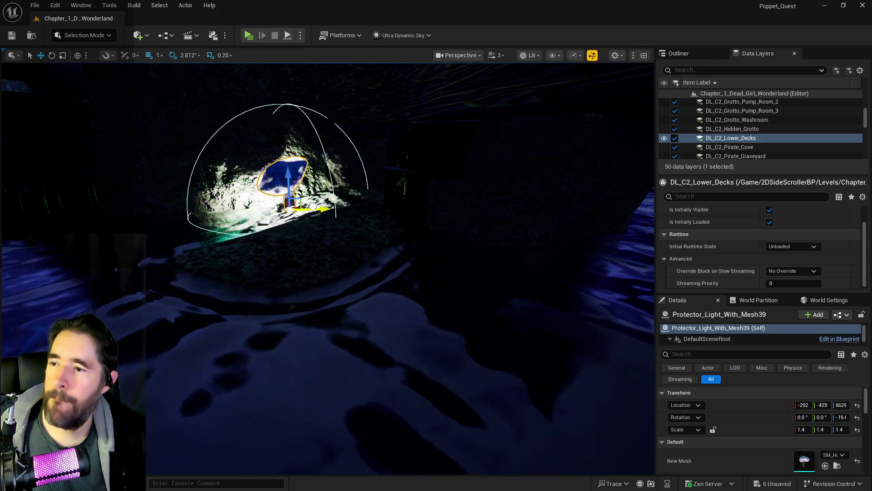
{"action": "mouse_move", "coordinate": [272, 190]}
{"action": "left_mouse_down"}
{"action": "mouse_move", "coordinate": [288, 197]}
{"action": "mouse_move", "coordinate": [279, 311]}
{"action": "left_mouse_up"}
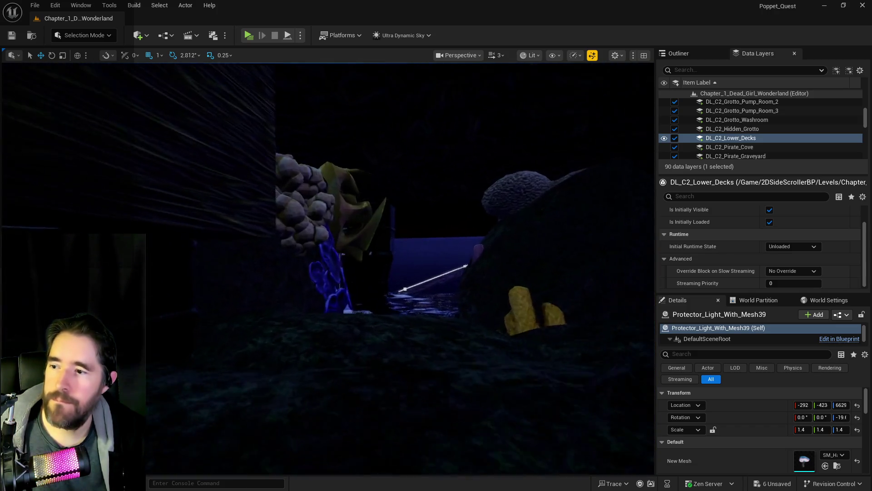
Frame the cave rocks, select SM_Rock175 and nudge it slightly along X.
{"action": "key", "text": "f"}
{"action": "mouse_move", "coordinate": [384, 131]}
{"action": "left_mouse_down"}
{"action": "mouse_move", "coordinate": [365, 118]}
{"action": "mouse_move", "coordinate": [384, 143]}
{"action": "left_mouse_up"}
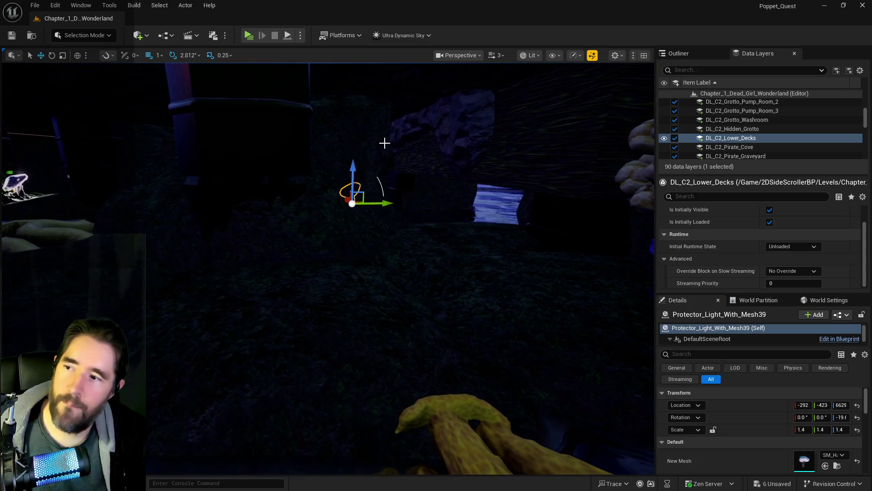
{"action": "left_click", "coordinate": [316, 231]}
{"action": "mouse_move", "coordinate": [331, 284]}
{"action": "left_mouse_down"}
{"action": "mouse_move", "coordinate": [499, 268]}
{"action": "mouse_move", "coordinate": [513, 255]}
{"action": "mouse_move", "coordinate": [506, 172]}
{"action": "mouse_move", "coordinate": [464, 195]}
{"action": "left_mouse_up"}
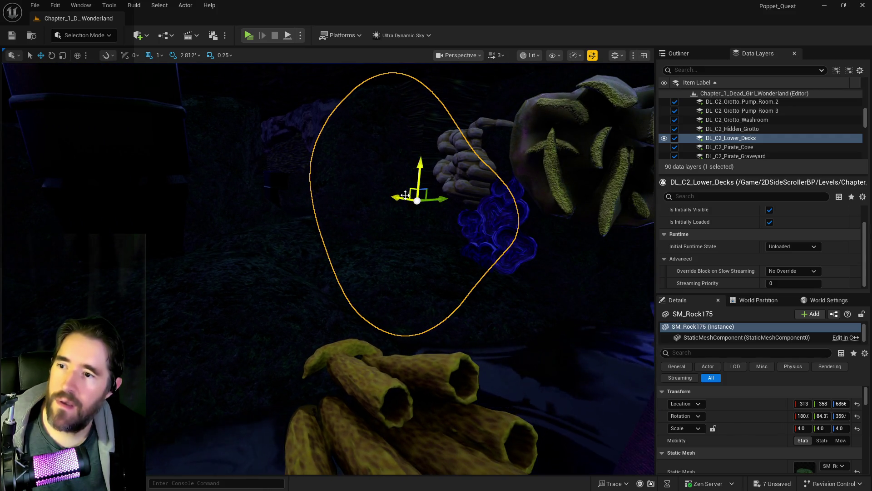
{"action": "left_click_drag", "start_coordinate": [408, 201], "coordinate": [356, 189]}
Alt-drag a copy of SM_Rock175 to the left as SM_Rock196 and rotate the copy.
{"action": "left_click", "coordinate": [355, 189]}
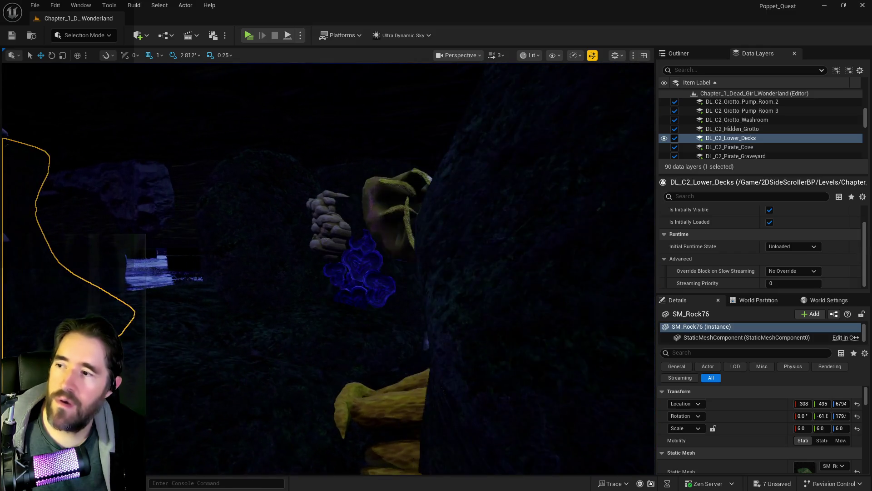
{"action": "left_click", "coordinate": [239, 212]}
{"action": "left_click_drag", "start_coordinate": [259, 264], "coordinate": [180, 264]}
{"action": "key", "text": "e"}
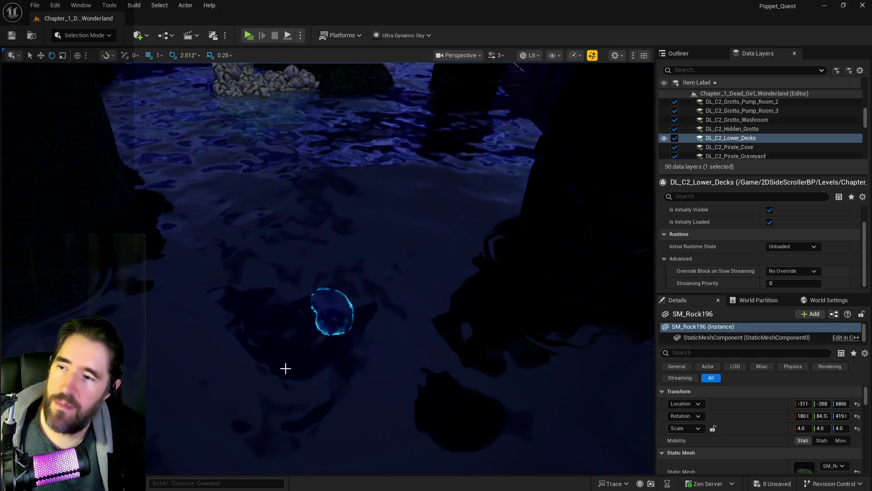
{"action": "key", "text": "f"}
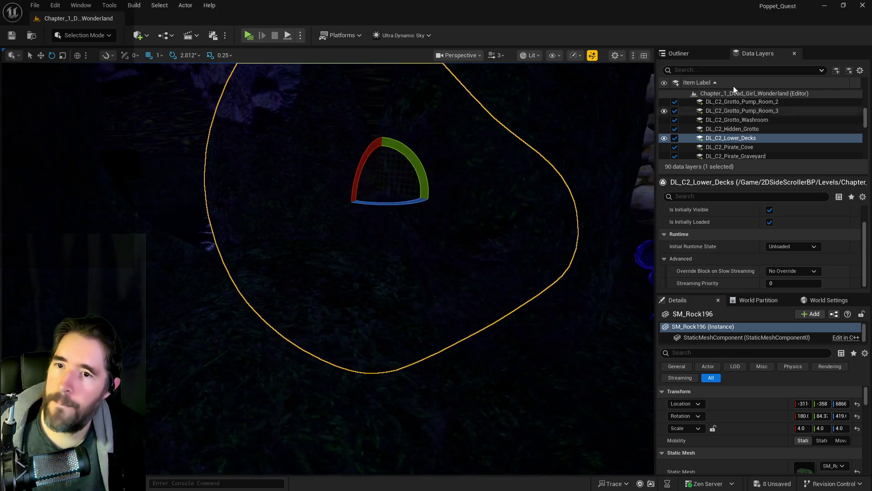
Search the Outliner for 'ultra', jump to Ultra_Dynamic_Sky, and save the level.
{"action": "left_click", "coordinate": [678, 53]}
{"action": "type", "text": "ultra"}
{"action": "double_click", "coordinate": [730, 111]}
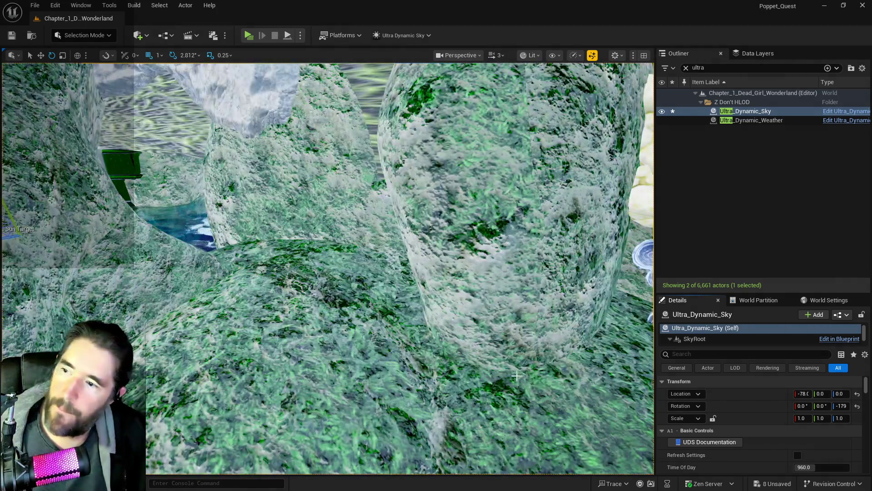
{"action": "key", "text": "ctrl+s"}
Move SM_Rock76 slightly along Y and save its new position.
{"action": "left_click_drag", "start_coordinate": [459, 235], "coordinate": [460, 235]}
{"action": "left_click", "coordinate": [450, 245]}
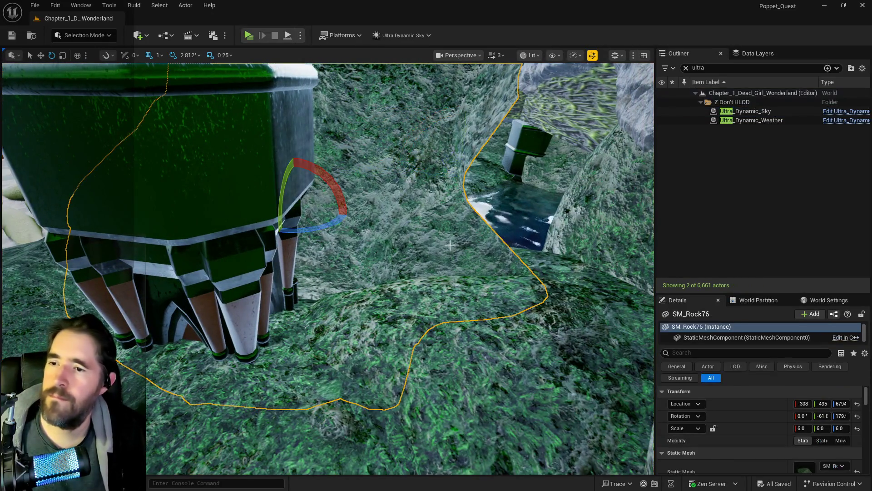
{"action": "key", "text": "w"}
{"action": "mouse_move", "coordinate": [313, 210]}
{"action": "left_mouse_down"}
{"action": "mouse_move", "coordinate": [292, 210]}
{"action": "mouse_move", "coordinate": [349, 236]}
{"action": "left_mouse_up"}
{"action": "key", "text": "ctrl+s"}
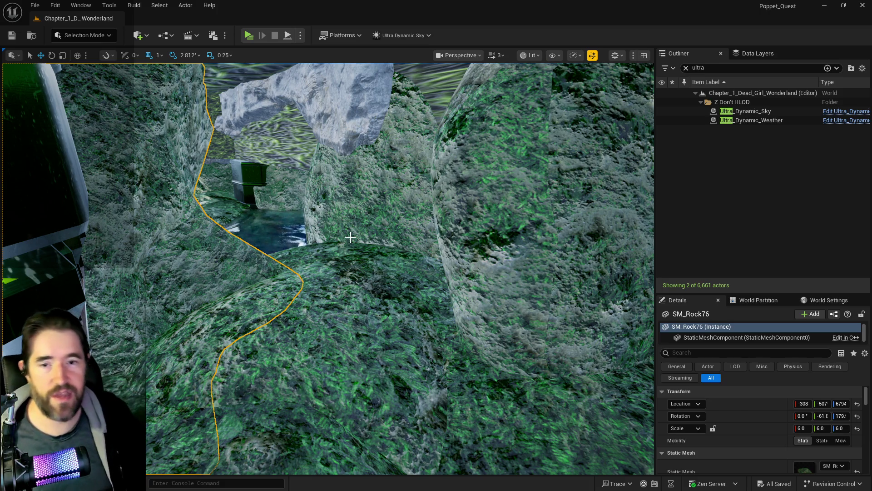
{"action": "scroll", "coordinate": [247, 93], "scroll_direction": "up", "scroll_amount": 3}
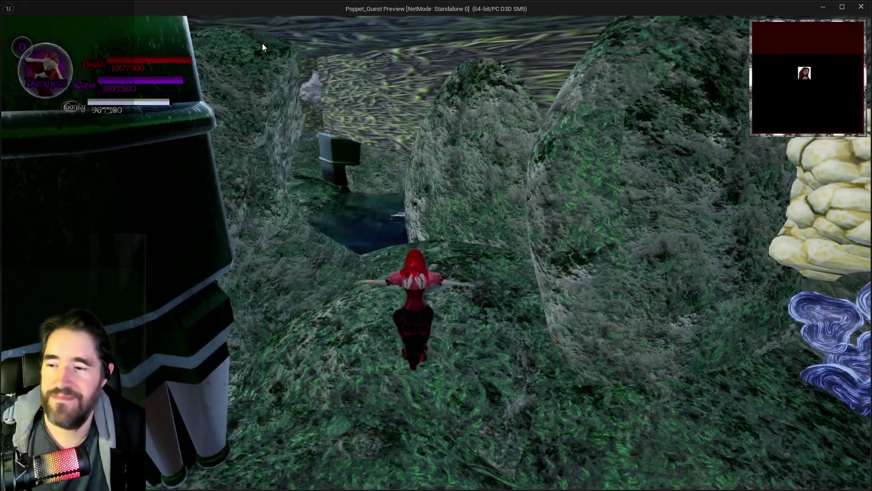
Launch the Play preview and run to the pool's edge, briefly checking the card inventory.
{"action": "left_click", "coordinate": [262, 47]}
{"action": "key", "text": "w"}
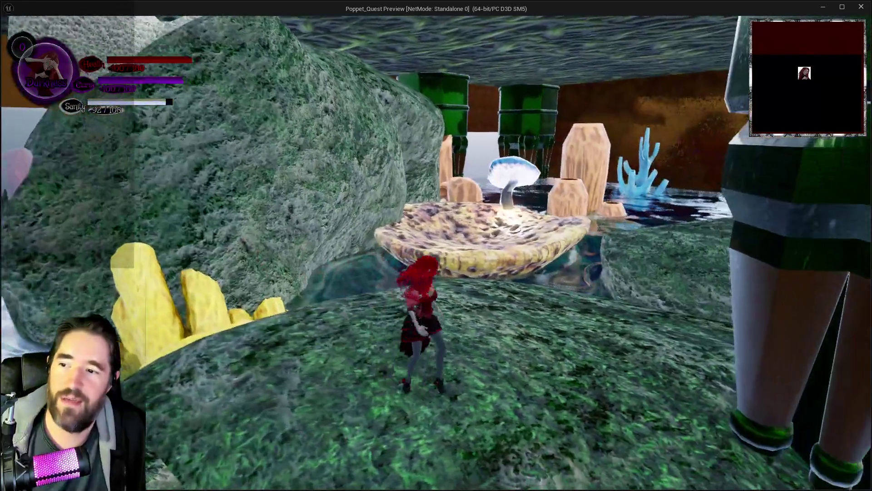
{"action": "key", "text": "w"}
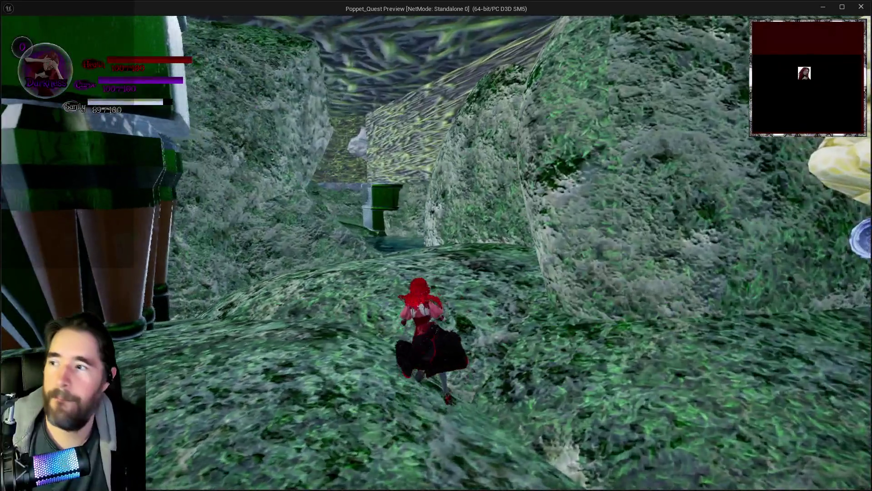
{"action": "key", "text": "w"}
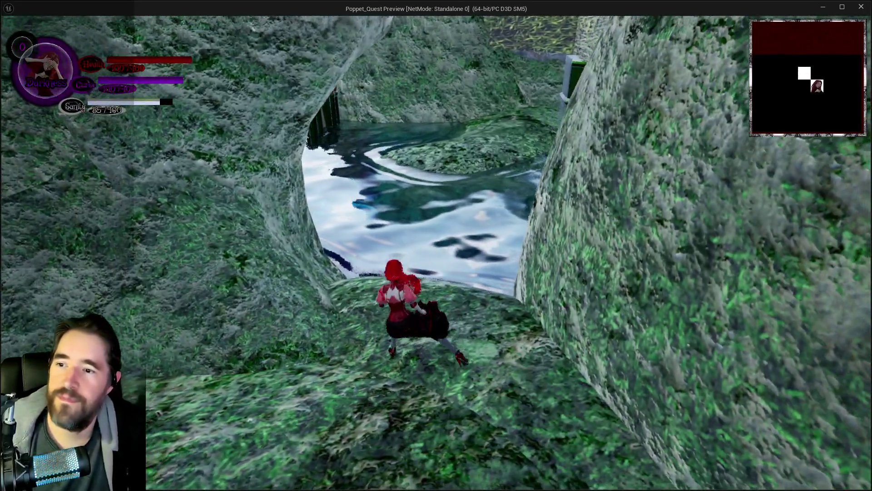
{"action": "key", "text": "w"}
{"action": "key", "text": "Tab"}
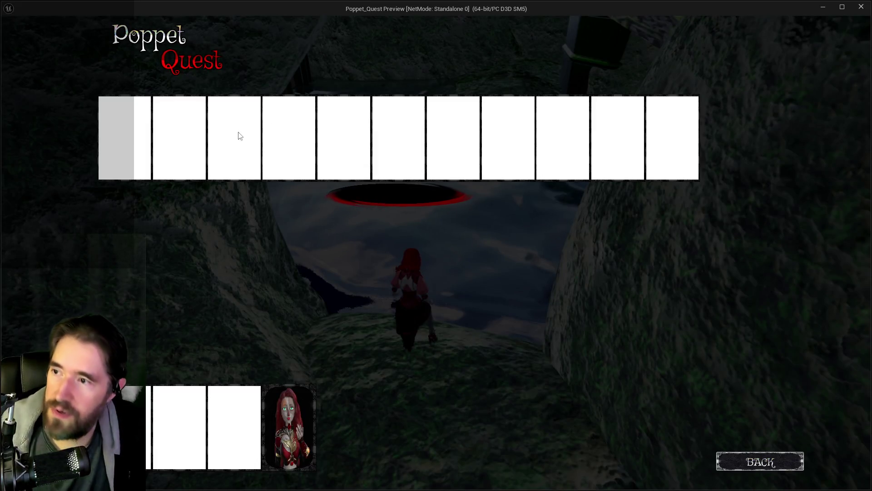
{"action": "key", "text": "Tab"}
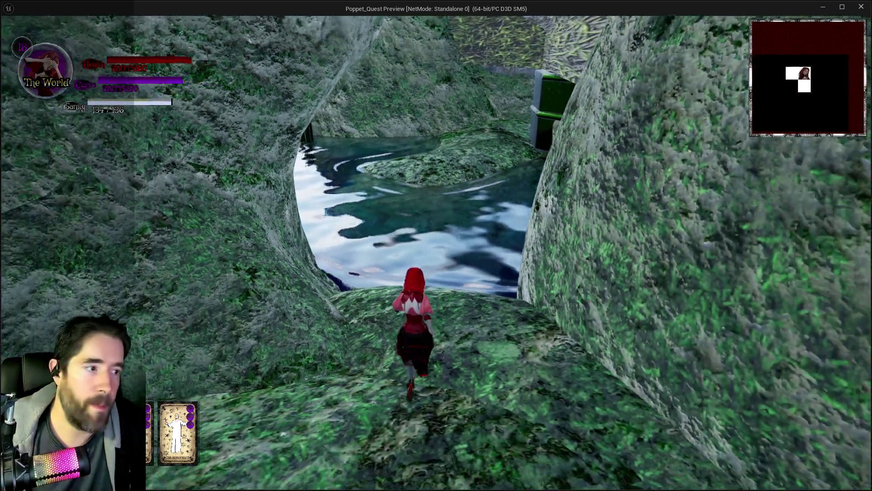
Jump across the water onto the geared machine and run past the green blocks and key.
{"action": "key", "text": "w"}
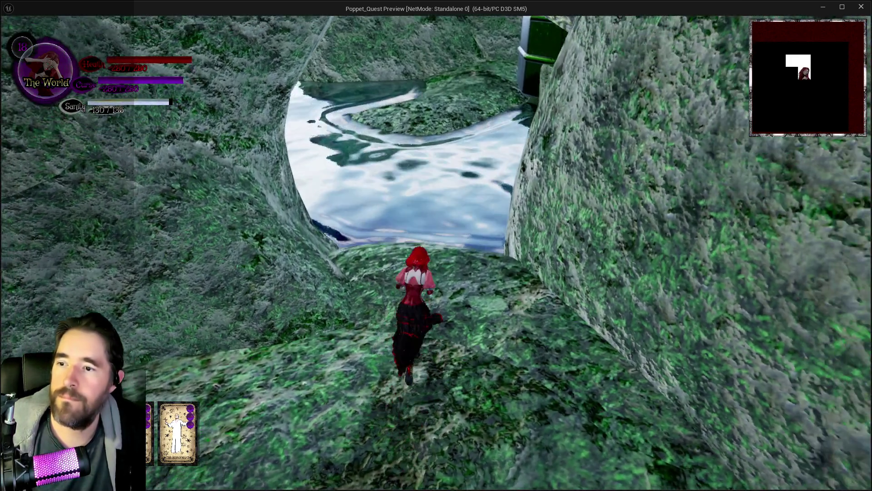
{"action": "key", "text": "w"}
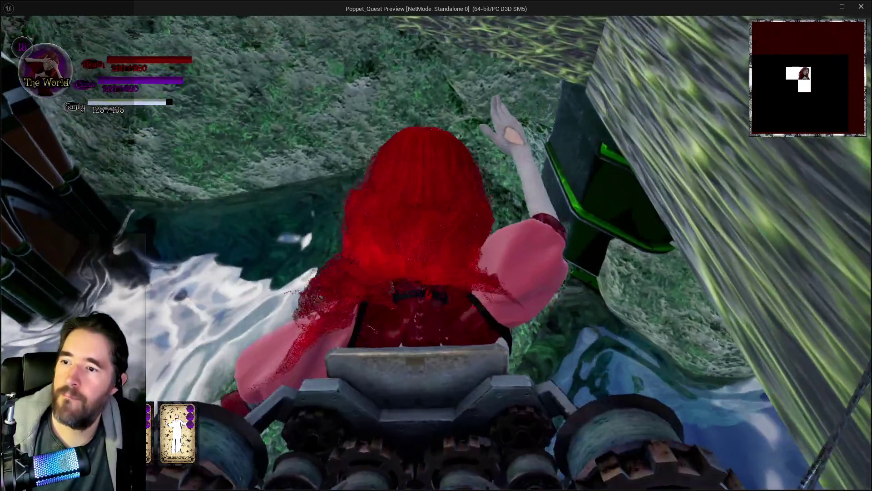
{"action": "key", "text": "w"}
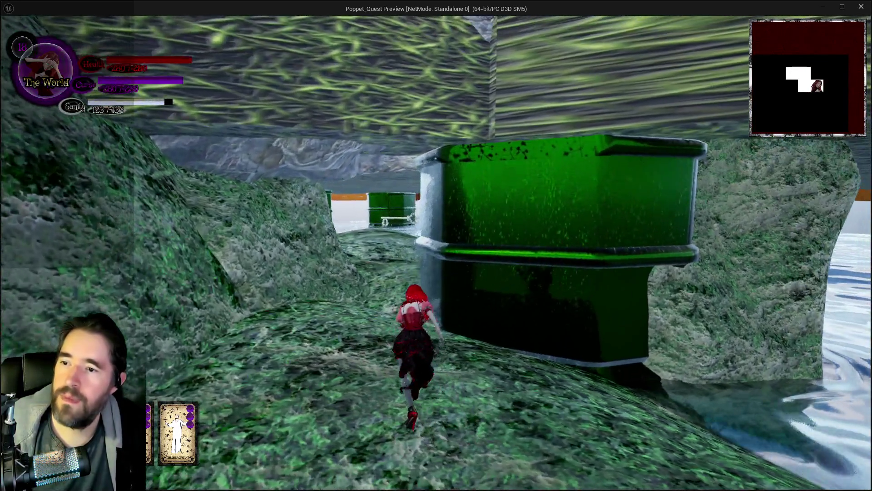
{"action": "key", "text": "w"}
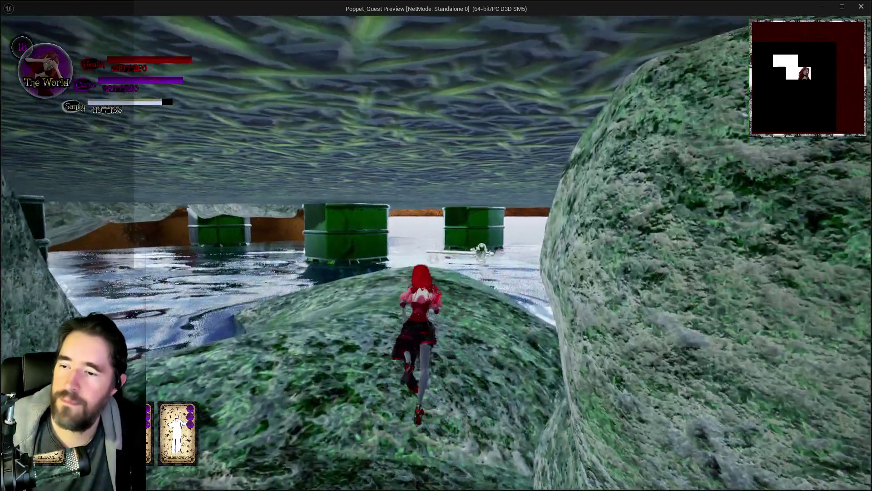
{"action": "key", "text": "w"}
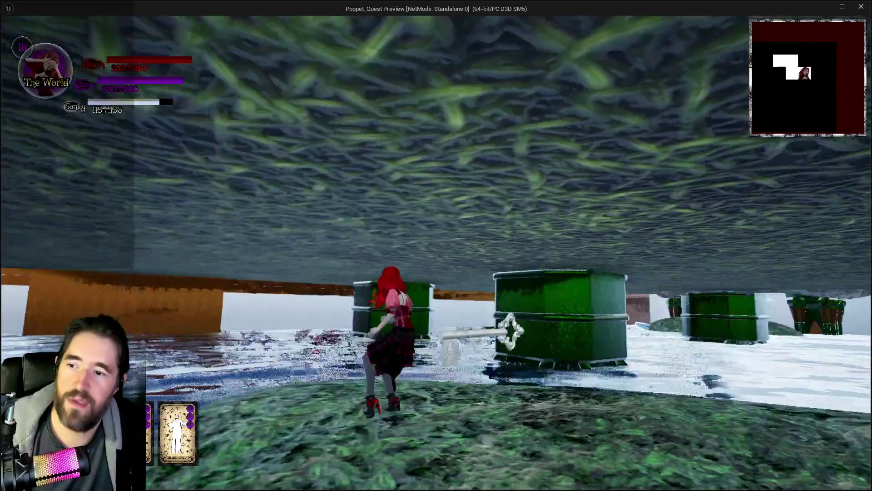
{"action": "key", "text": "w"}
{"action": "key", "text": "w"}
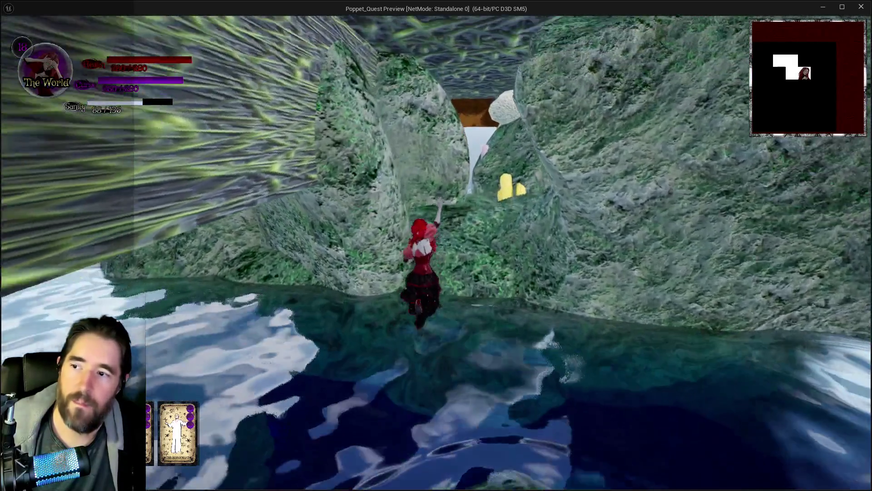
Glide through the canyon, climb the slope, then stop the play-test session.
{"action": "key", "text": "w"}
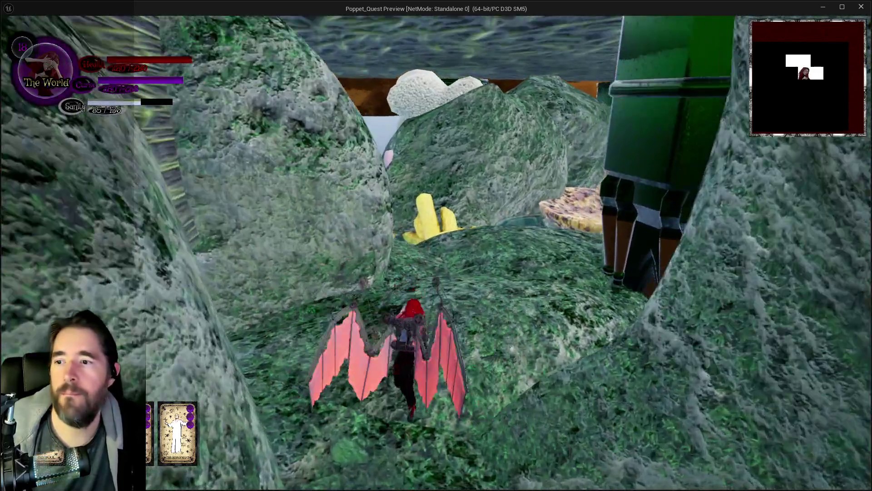
{"action": "key", "text": "w"}
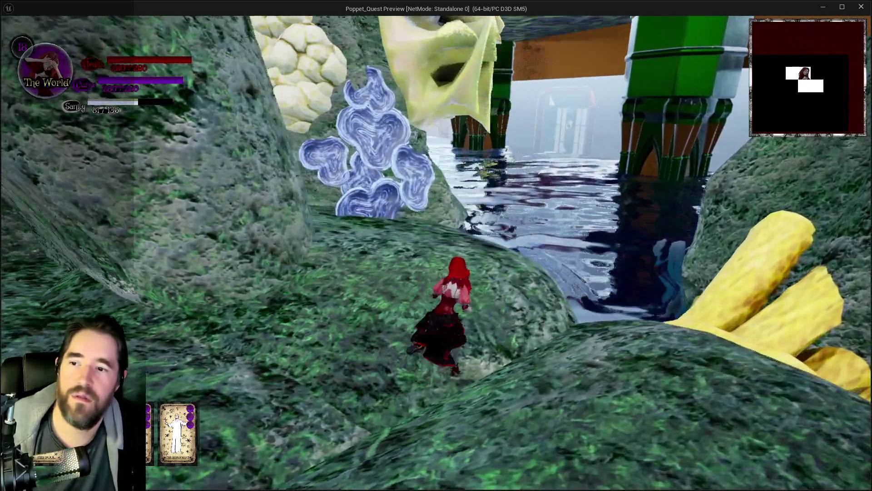
{"action": "key", "text": "w"}
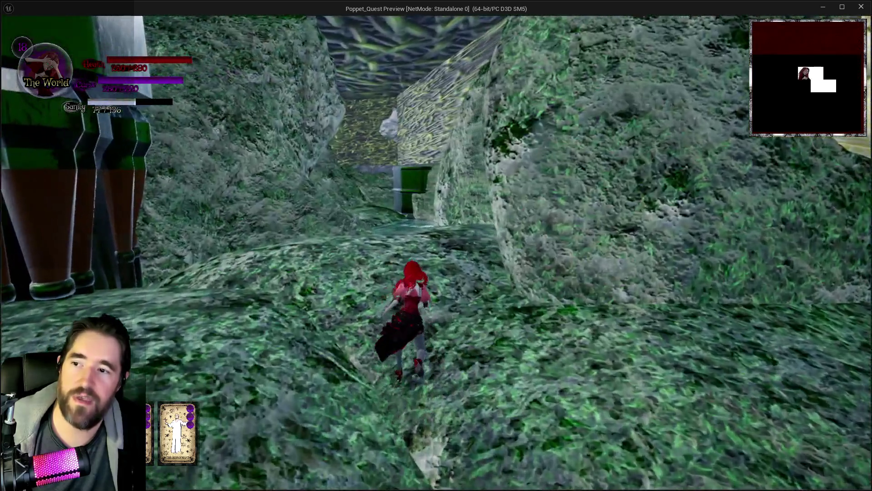
{"action": "key", "text": "w"}
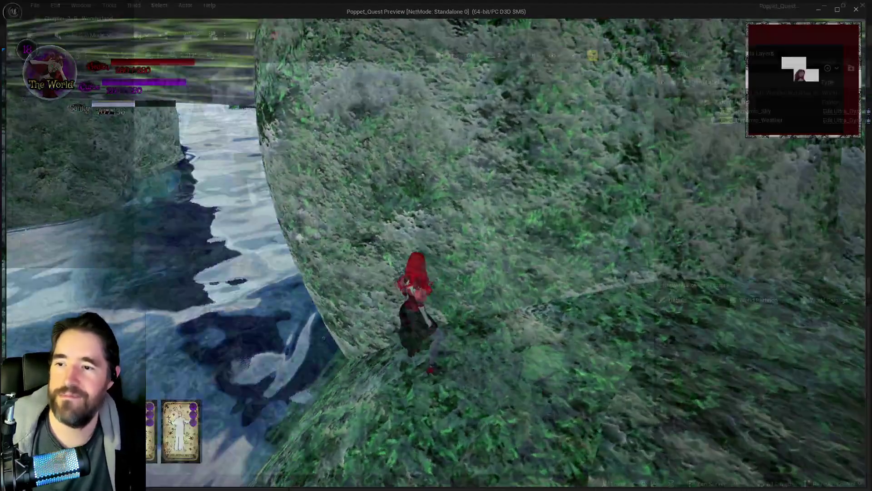
{"action": "key", "text": "alt+Tab"}
{"action": "key", "text": "Escape"}
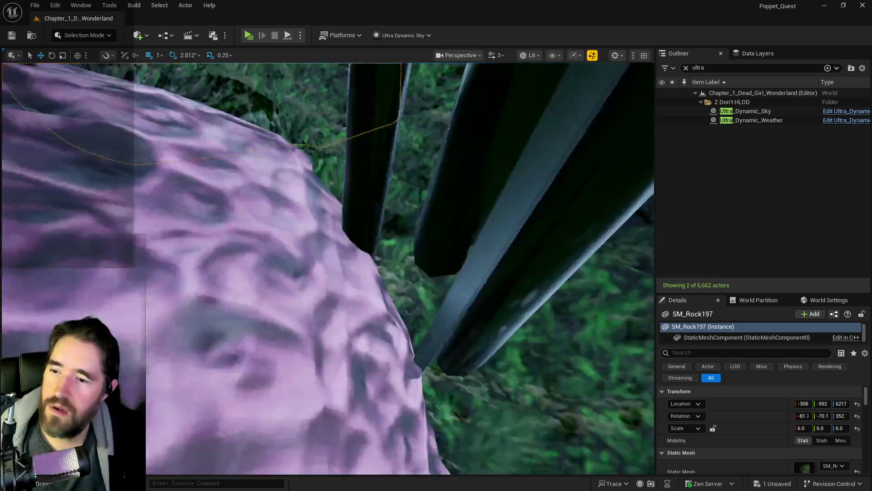
Scale SM_Rock197 to 5.25 on X and lower it to about Z 5917 in the water.
{"action": "key", "text": "f"}
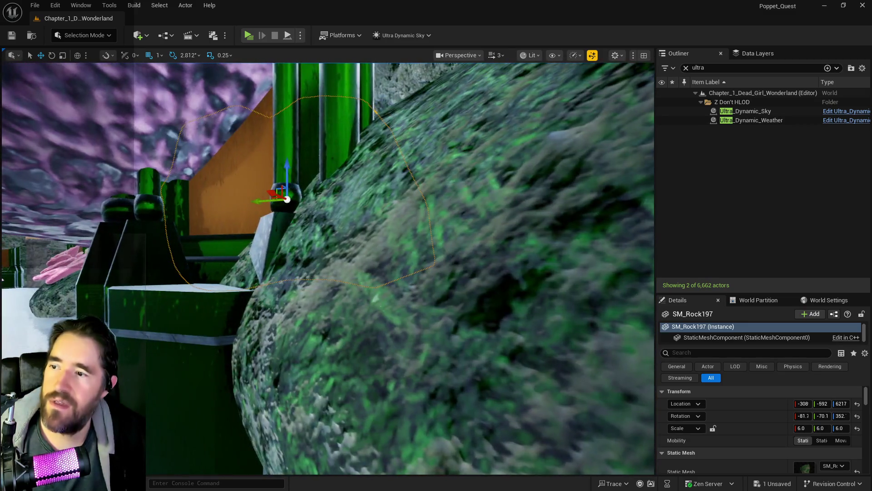
{"action": "left_click_drag", "start_coordinate": [202, 191], "coordinate": [202, 251]}
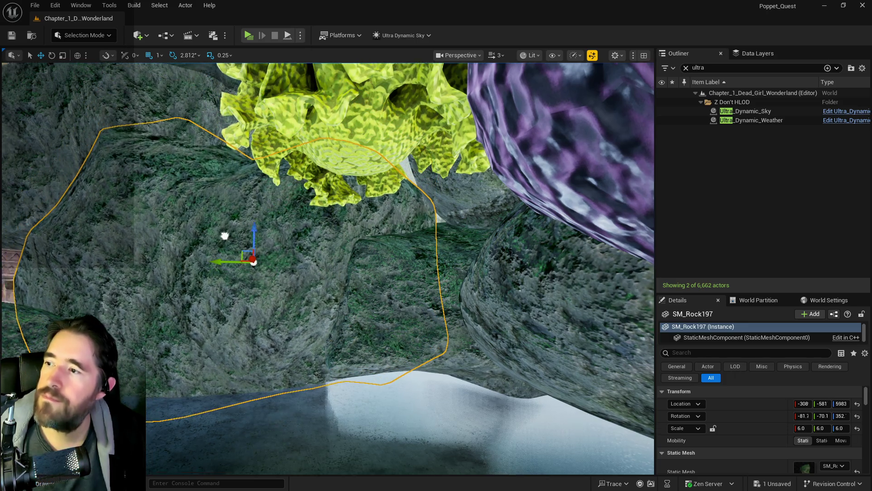
{"action": "mouse_move", "coordinate": [224, 235]}
{"action": "left_mouse_down"}
{"action": "mouse_move", "coordinate": [239, 268]}
{"action": "mouse_move", "coordinate": [394, 351]}
{"action": "mouse_move", "coordinate": [393, 339]}
{"action": "left_mouse_up"}
{"action": "key", "text": "r"}
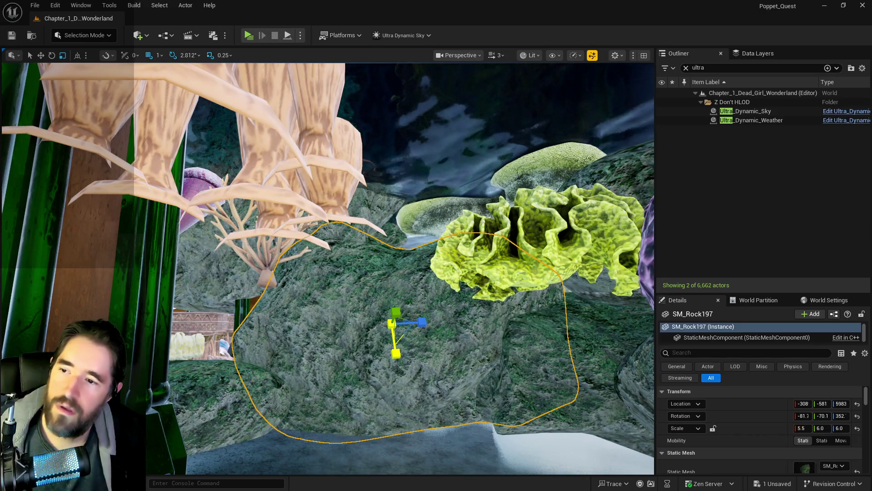
{"action": "key", "text": "w"}
{"action": "mouse_move", "coordinate": [394, 301]}
{"action": "left_mouse_down"}
{"action": "mouse_move", "coordinate": [394, 318]}
{"action": "mouse_move", "coordinate": [364, 291]}
{"action": "mouse_move", "coordinate": [318, 273]}
{"action": "mouse_move", "coordinate": [313, 218]}
{"action": "mouse_move", "coordinate": [313, 238]}
{"action": "left_mouse_up"}
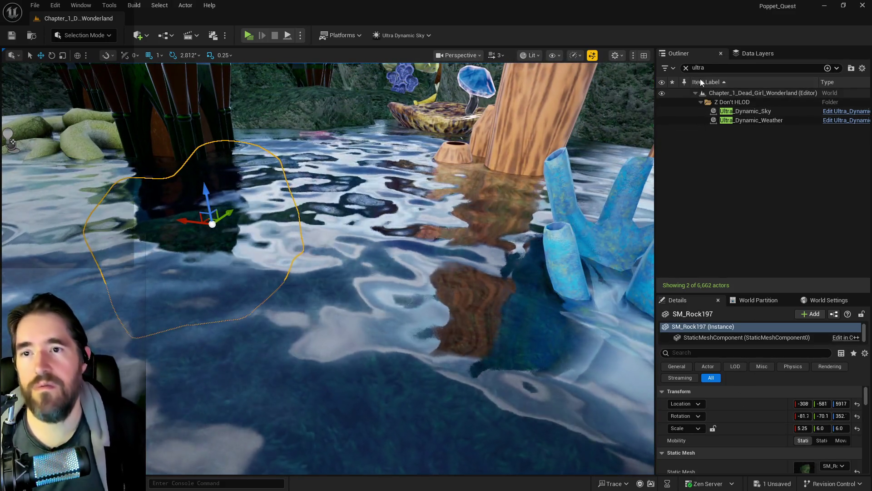
{"action": "left_click", "coordinate": [686, 67]}
Select The Secret Garden Pool and paste element 2's location onto the pool's Location.
{"action": "left_click", "coordinate": [614, 445]}
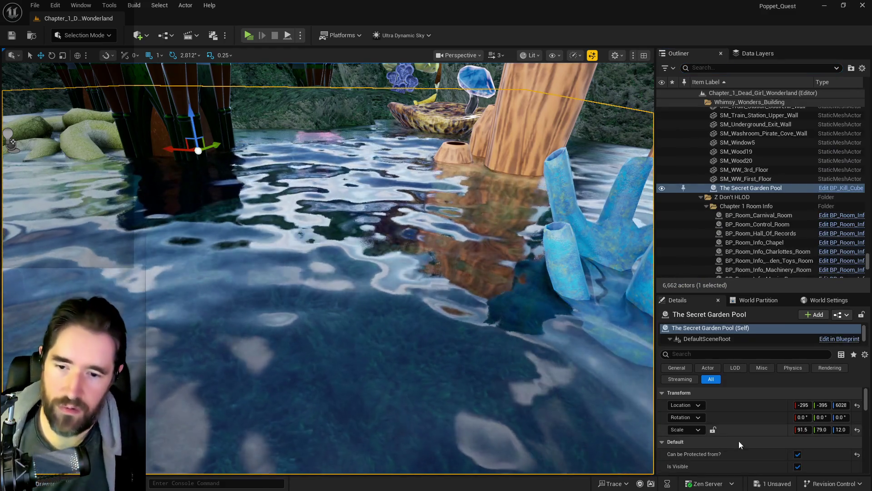
{"action": "scroll", "coordinate": [749, 440], "scroll_direction": "down", "scroll_amount": 5}
{"action": "scroll", "coordinate": [749, 440], "scroll_direction": "down", "scroll_amount": 3}
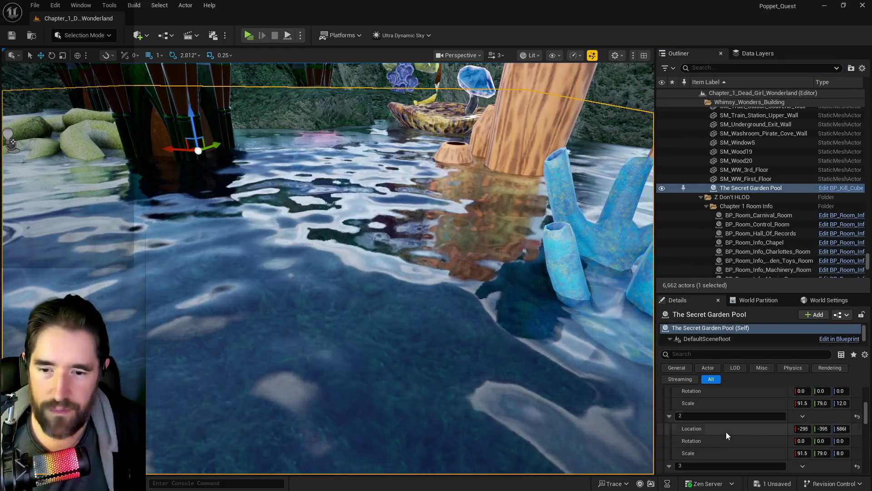
{"action": "right_click", "coordinate": [726, 432]}
{"action": "left_click", "coordinate": [755, 385]}
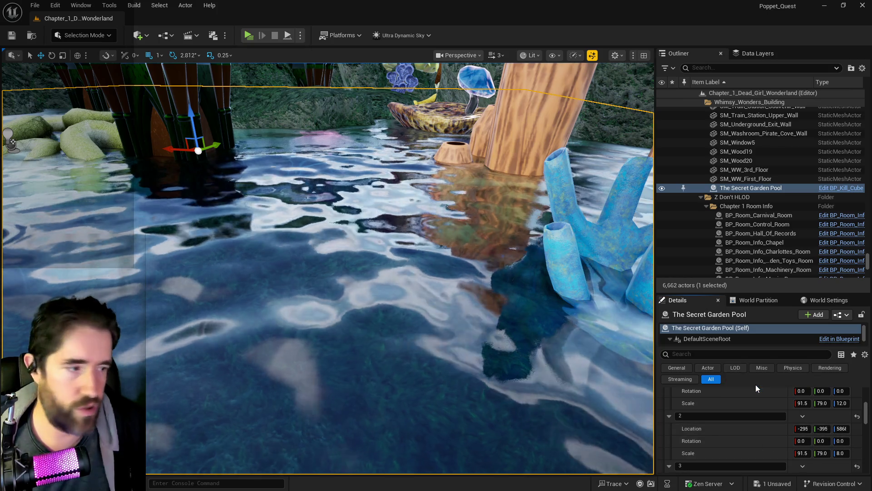
{"action": "scroll", "coordinate": [755, 394], "scroll_direction": "up", "scroll_amount": 8}
{"action": "right_click", "coordinate": [751, 406]}
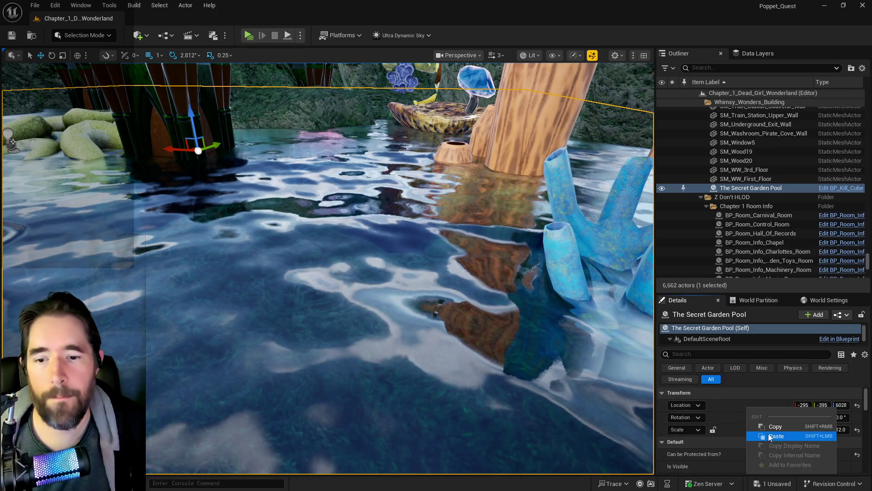
{"action": "left_click", "coordinate": [768, 433]}
Paste element 2's scale onto the pool so its Z scale becomes 8.0, then save.
{"action": "scroll", "coordinate": [757, 432], "scroll_direction": "down", "scroll_amount": 2}
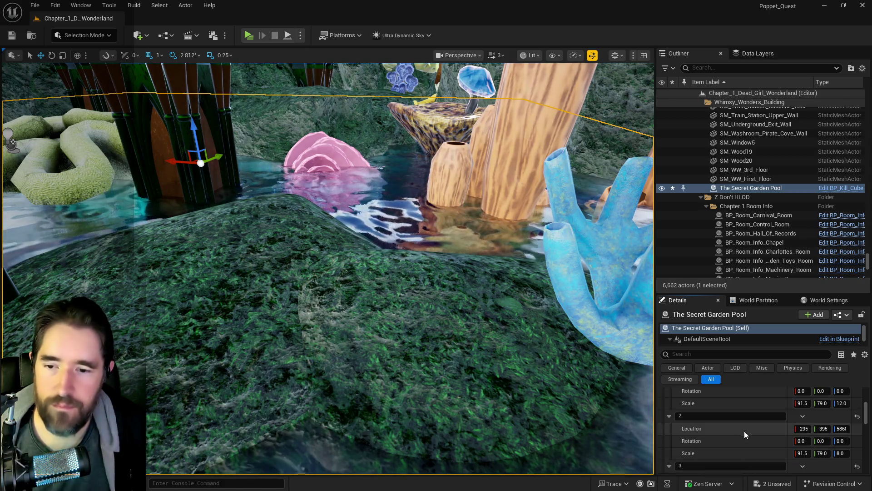
{"action": "scroll", "coordinate": [744, 431], "scroll_direction": "down", "scroll_amount": 2}
{"action": "right_click", "coordinate": [734, 451]}
{"action": "left_click", "coordinate": [752, 413]}
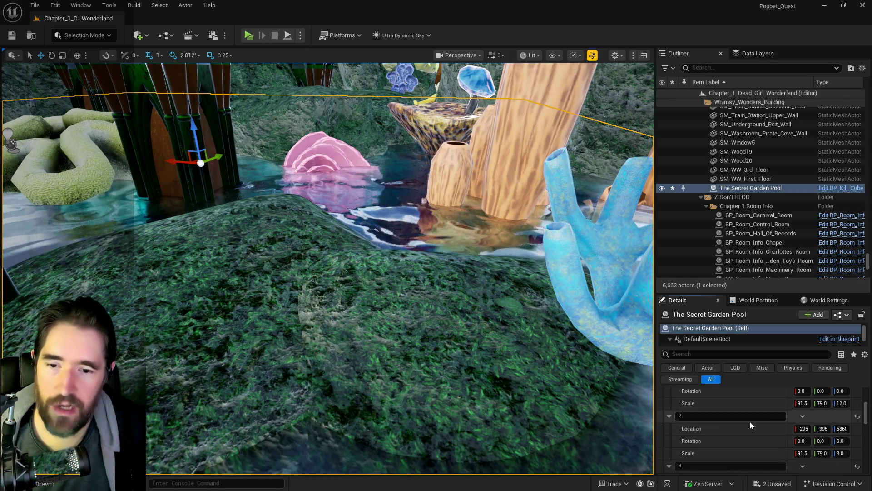
{"action": "right_click", "coordinate": [830, 416]}
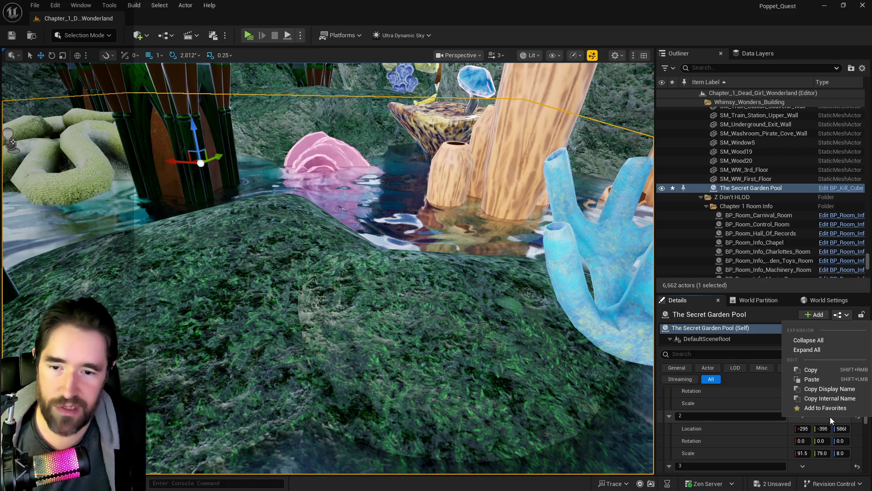
{"action": "scroll", "coordinate": [701, 448], "scroll_direction": "up", "scroll_amount": 5}
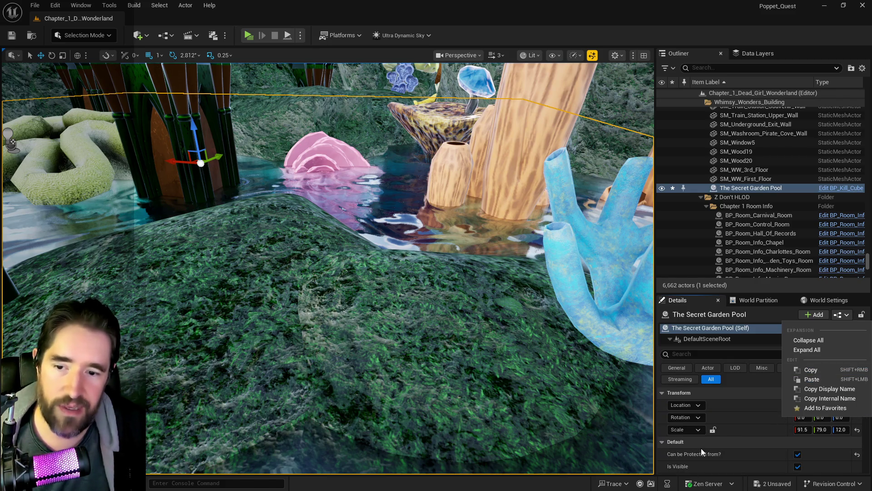
{"action": "right_click", "coordinate": [743, 431]}
{"action": "left_click", "coordinate": [771, 390]}
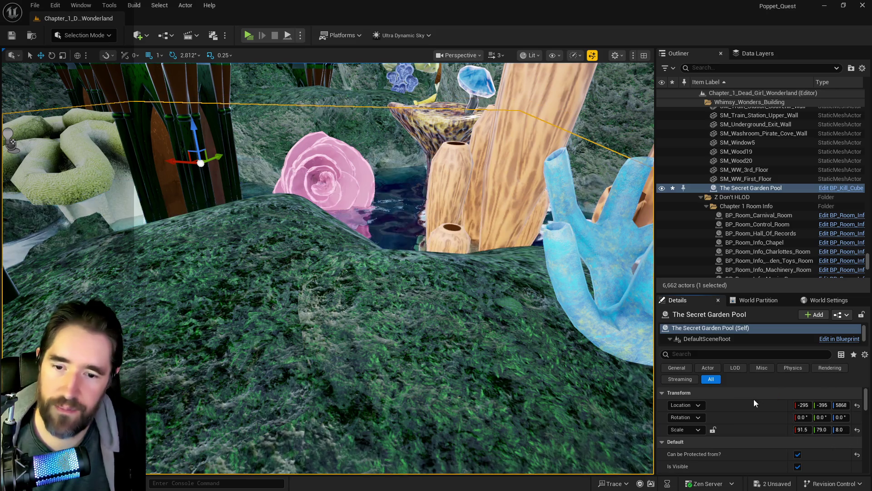
{"action": "key", "text": "ctrl+s"}
{"action": "mouse_move", "coordinate": [510, 362]}
{"action": "left_mouse_down"}
{"action": "mouse_move", "coordinate": [418, 359]}
{"action": "mouse_move", "coordinate": [259, 304]}
{"action": "mouse_move", "coordinate": [398, 282]}
{"action": "mouse_move", "coordinate": [472, 281]}
{"action": "mouse_move", "coordinate": [446, 263]}
{"action": "mouse_move", "coordinate": [448, 245]}
{"action": "left_mouse_up"}
Select the SM_Glowing_Corall5 coral and set its scale to 10.
{"action": "left_click", "coordinate": [254, 293]}
{"action": "left_click", "coordinate": [428, 296]}
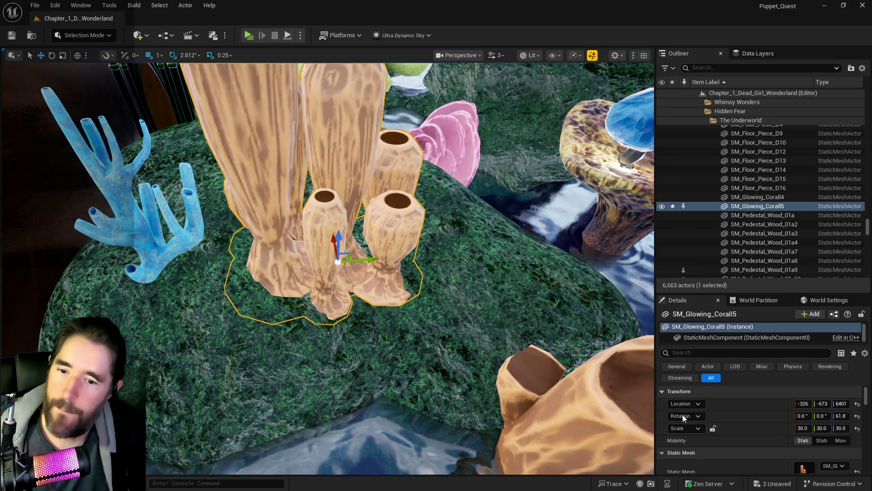
{"action": "left_click", "coordinate": [804, 428]}
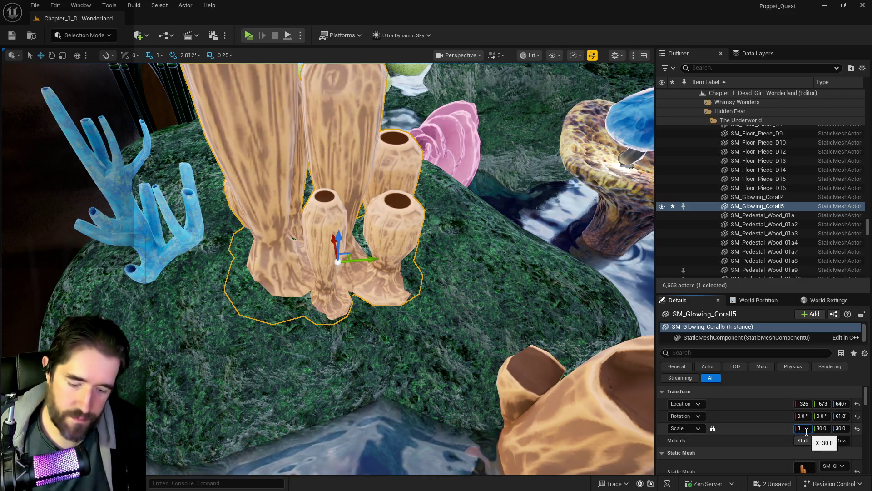
{"action": "type", "text": "0.0"}
{"action": "key", "text": "Return"}
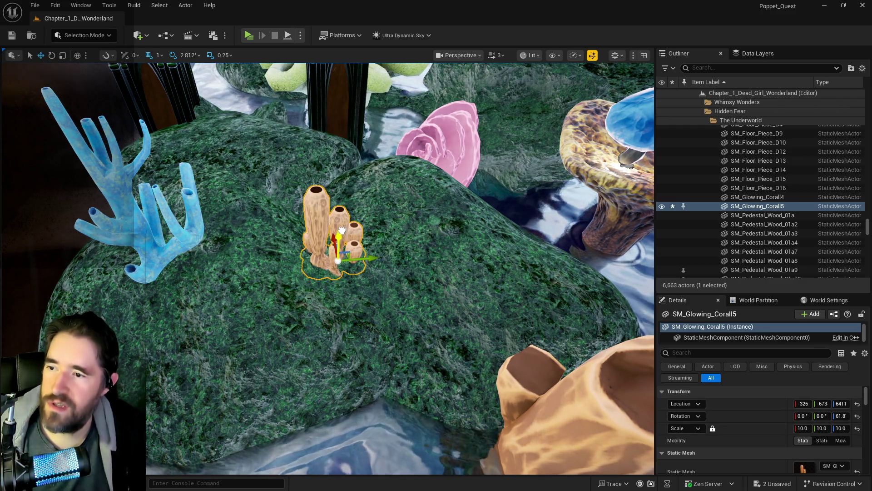
Place the coral on the mossy rock beside the blue coral, near -327, -705, 6480, slightly tilted.
{"action": "left_click_drag", "start_coordinate": [369, 259], "coordinate": [274, 262]}
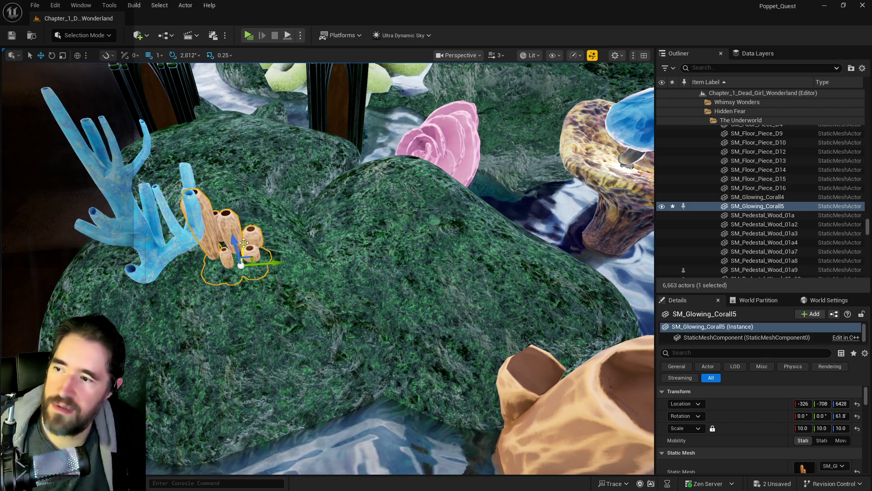
{"action": "mouse_move", "coordinate": [233, 240]}
{"action": "left_mouse_down"}
{"action": "mouse_move", "coordinate": [232, 225]}
{"action": "mouse_move", "coordinate": [239, 228]}
{"action": "mouse_move", "coordinate": [230, 255]}
{"action": "left_mouse_up"}
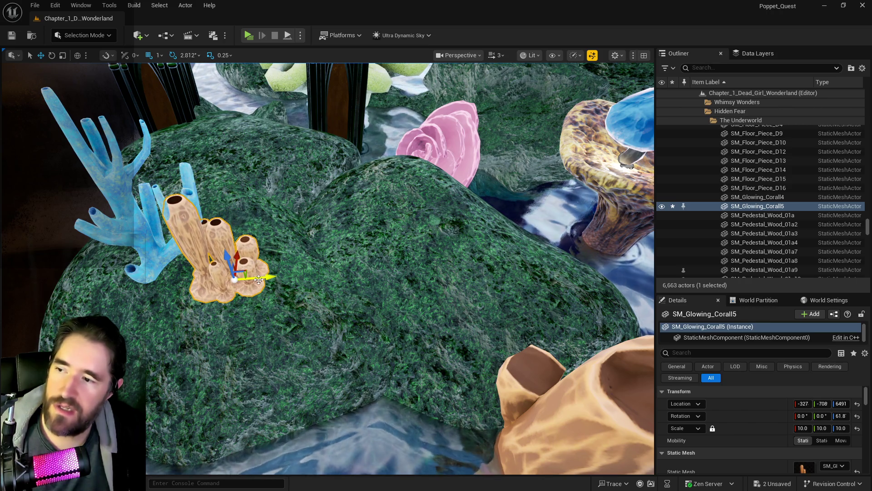
{"action": "mouse_move", "coordinate": [258, 280]}
{"action": "left_mouse_down"}
{"action": "mouse_move", "coordinate": [273, 285]}
{"action": "mouse_move", "coordinate": [181, 273]}
{"action": "left_mouse_up"}
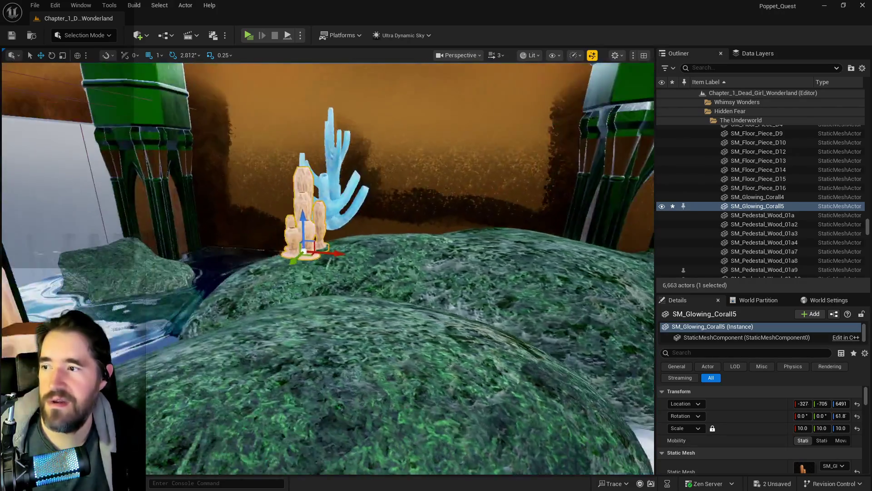
{"action": "key", "text": "f"}
{"action": "key", "text": "e"}
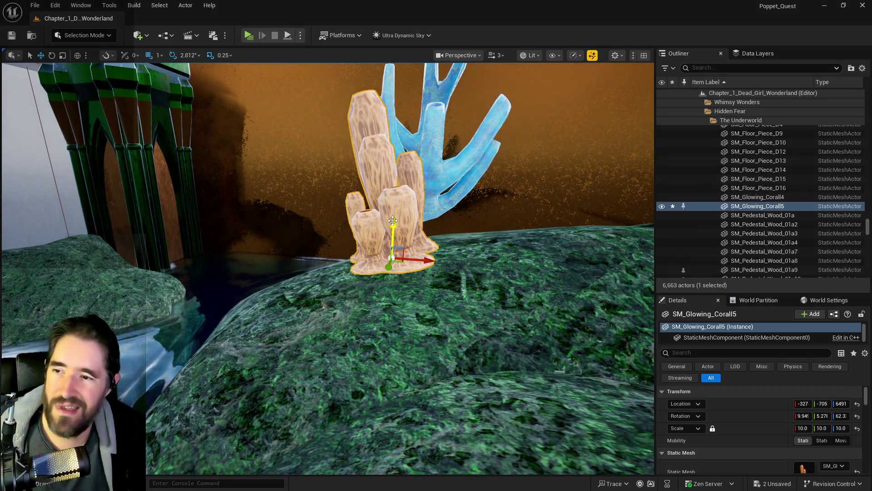
{"action": "mouse_move", "coordinate": [373, 226]}
{"action": "left_mouse_down"}
{"action": "mouse_move", "coordinate": [363, 236]}
{"action": "mouse_move", "coordinate": [300, 232]}
{"action": "mouse_move", "coordinate": [355, 237]}
{"action": "left_mouse_up"}
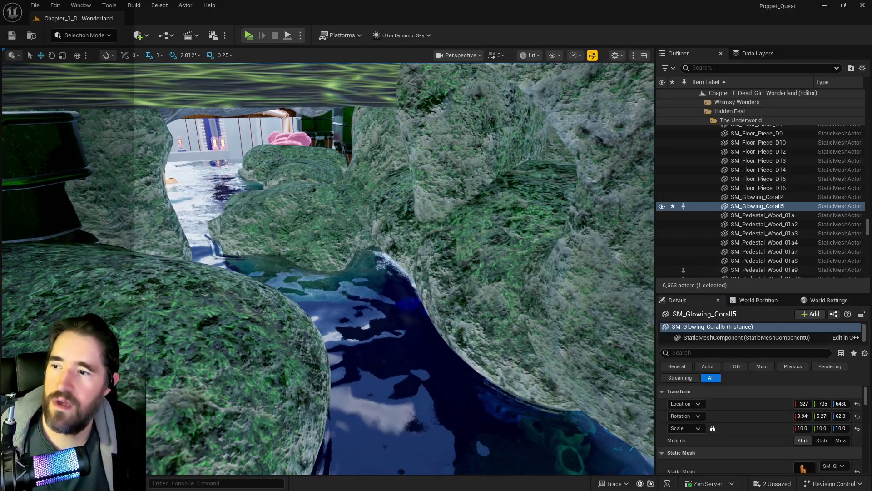
Select and inspect SM_Rock61 and the neighbouring rocks beside the pool.
{"action": "left_click", "coordinate": [290, 193]}
{"action": "left_click", "coordinate": [282, 169], "text": "ctrl"}
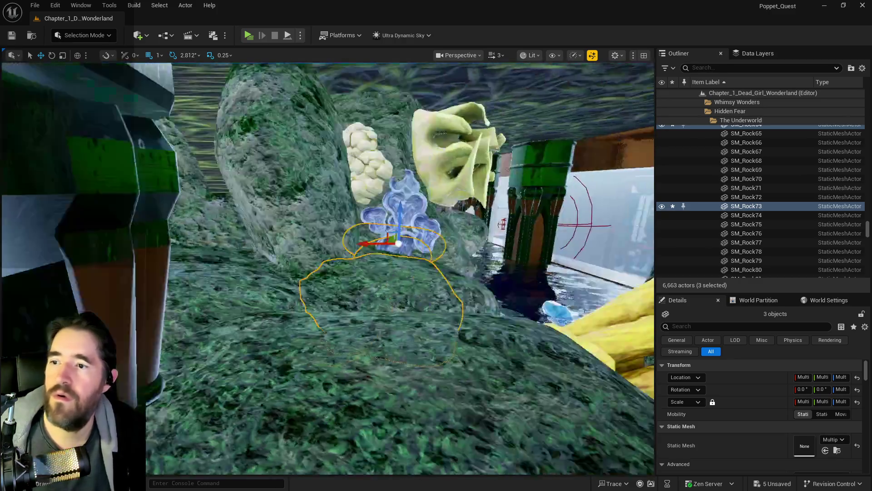
{"action": "mouse_move", "coordinate": [390, 155]}
{"action": "left_mouse_down"}
{"action": "mouse_move", "coordinate": [247, 109]}
{"action": "mouse_move", "coordinate": [317, 101]}
{"action": "left_mouse_up"}
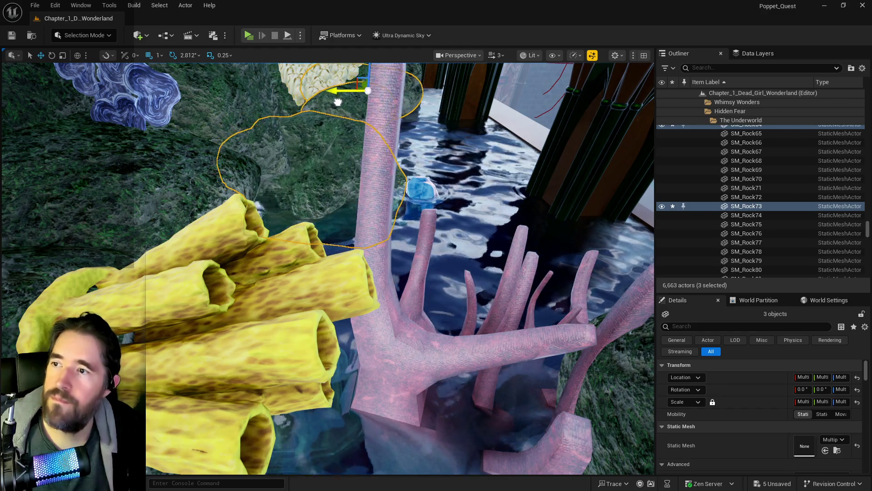
{"action": "key", "text": "f"}
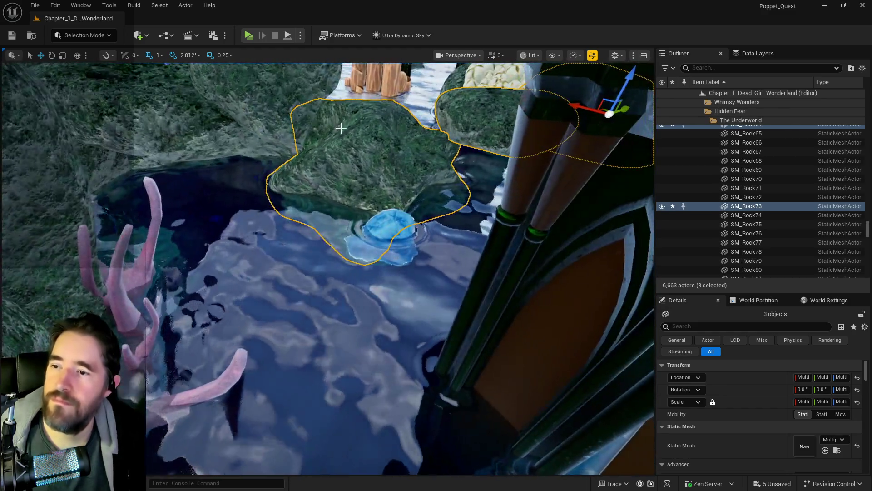
{"action": "left_click", "coordinate": [388, 232]}
{"action": "left_click", "coordinate": [388, 230]}
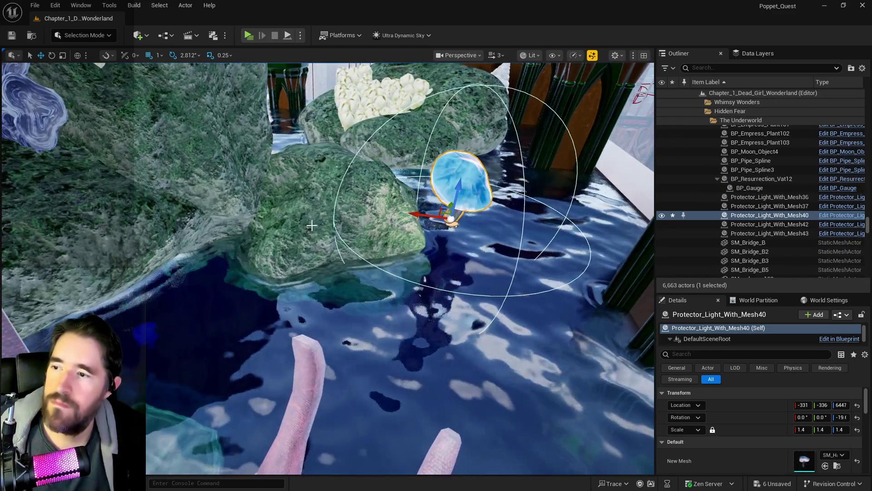
{"action": "left_click", "coordinate": [306, 223]}
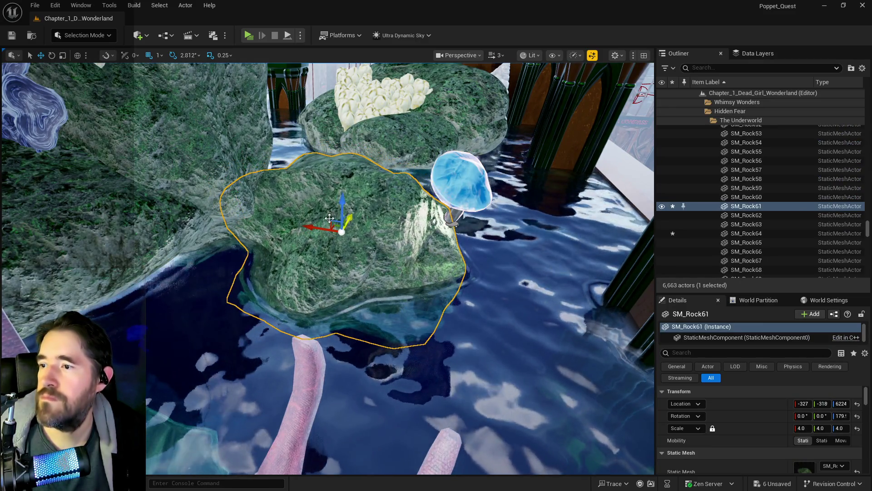
{"action": "mouse_move", "coordinate": [327, 234]}
{"action": "left_mouse_down"}
{"action": "mouse_move", "coordinate": [374, 252]}
{"action": "mouse_move", "coordinate": [362, 247]}
{"action": "mouse_move", "coordinate": [419, 221]}
{"action": "mouse_move", "coordinate": [355, 166]}
{"action": "left_mouse_up"}
Shift the rock SM_Rock36 slightly along X.
{"action": "left_click", "coordinate": [420, 221]}
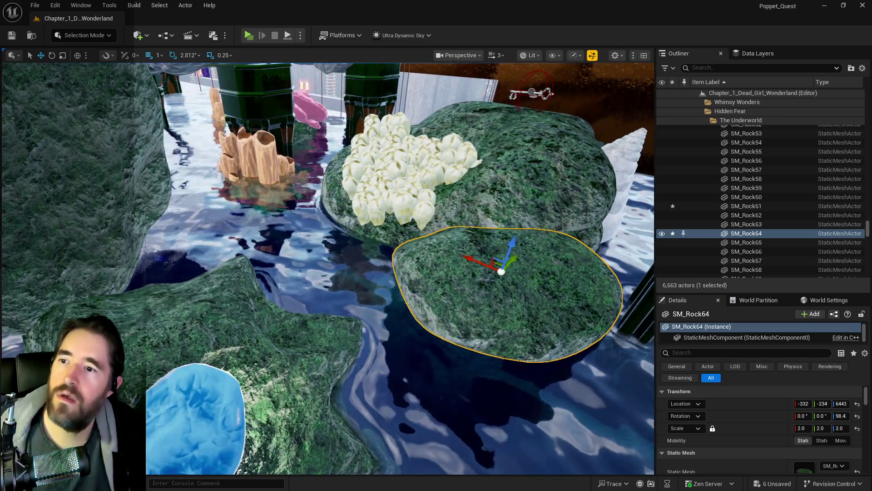
{"action": "left_click", "coordinate": [508, 184]}
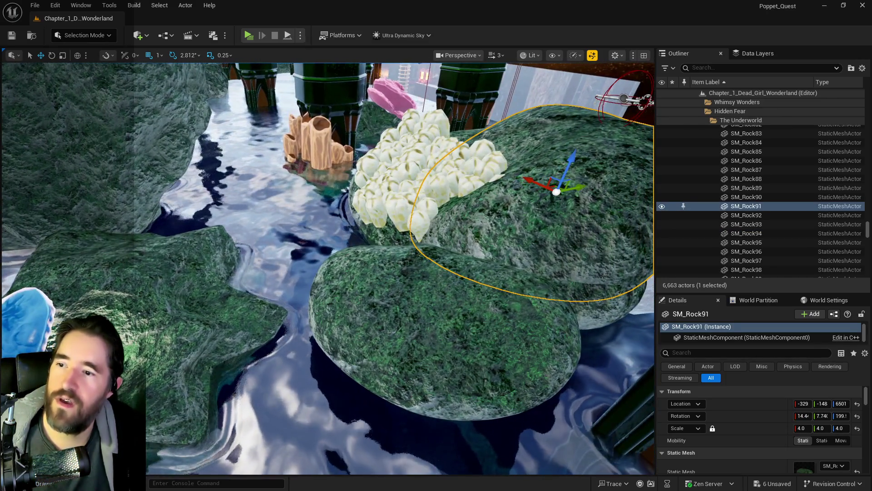
{"action": "left_click", "coordinate": [389, 236]}
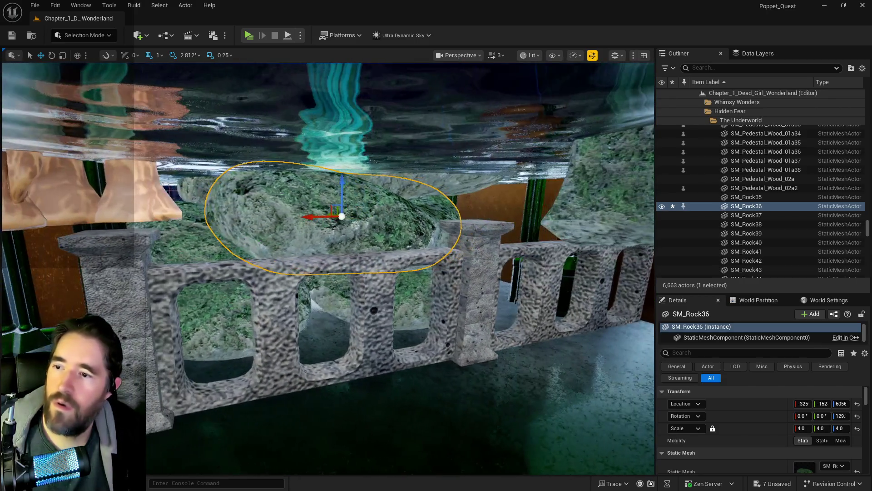
{"action": "mouse_move", "coordinate": [318, 217]}
{"action": "left_mouse_down"}
{"action": "mouse_move", "coordinate": [386, 214]}
{"action": "mouse_move", "coordinate": [437, 252]}
{"action": "left_mouse_up"}
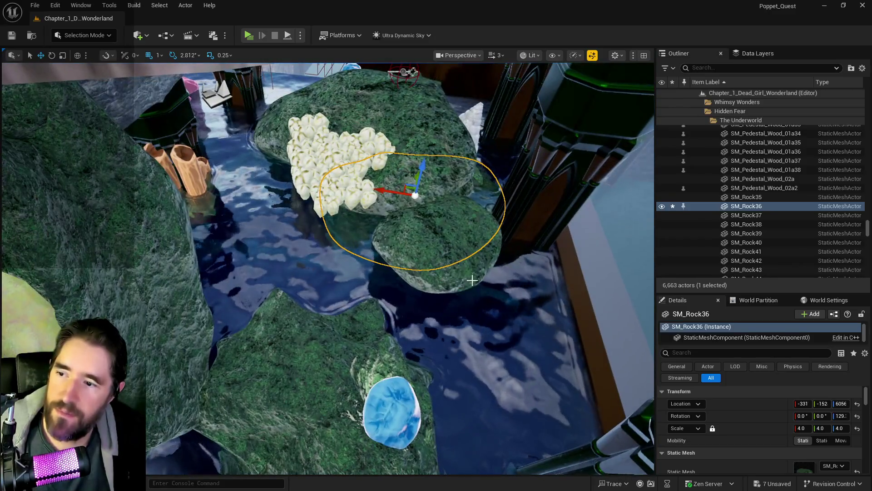
Delete the small rock SM_Rock64, save the level, and start a Play preview.
{"action": "left_click", "coordinate": [426, 254]}
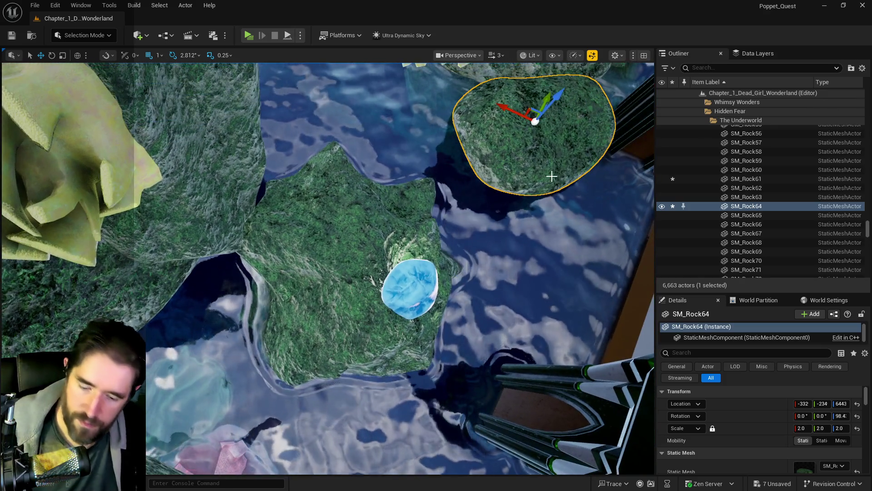
{"action": "key", "text": "Delete"}
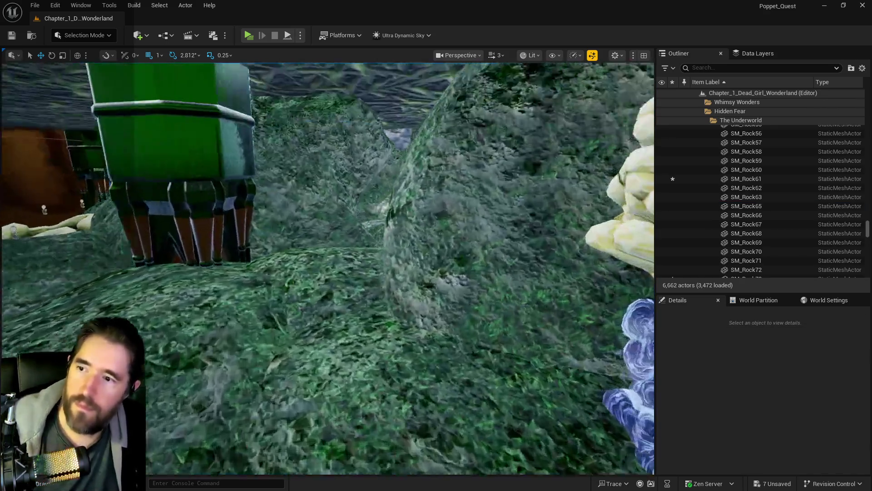
{"action": "key", "text": "ctrl+s"}
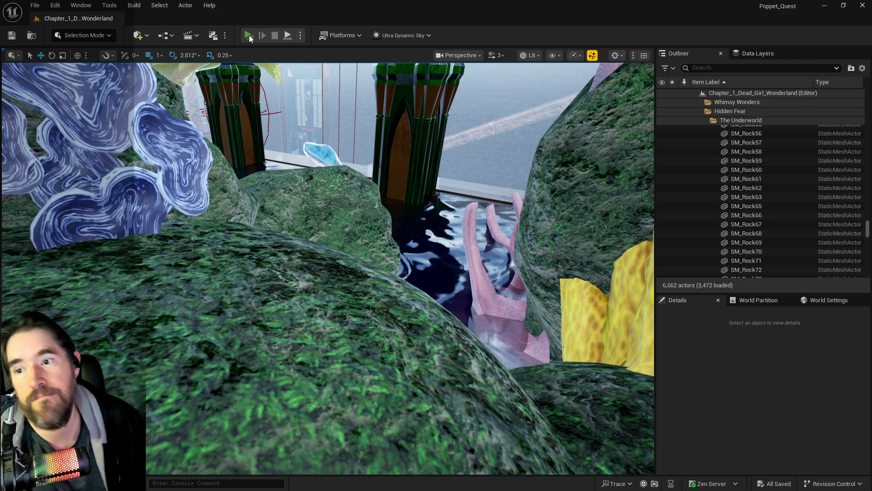
{"action": "left_click", "coordinate": [249, 35]}
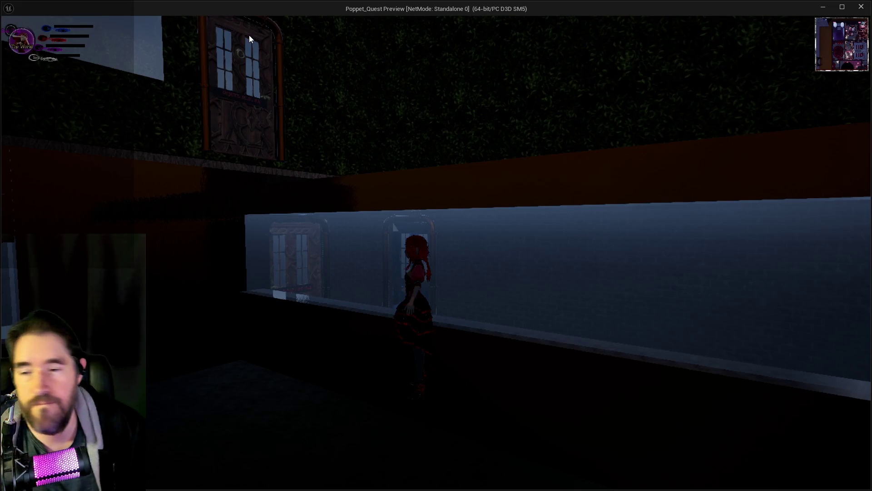